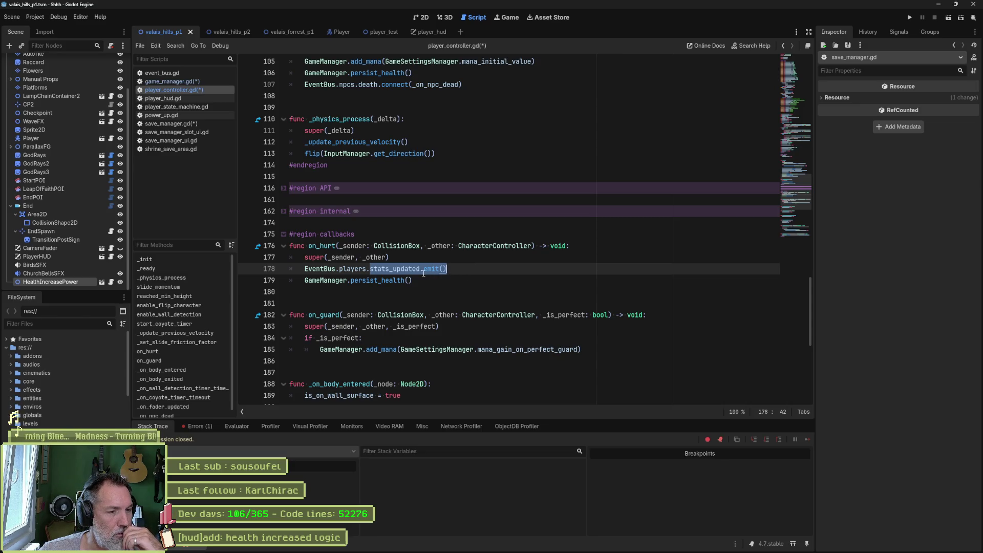
Step: In the on_hurt code, select the expression players.stats_updated in the emit statement
{"action": "left_click", "coordinate": [397, 279]}
{"action": "left_click_drag", "start_coordinate": [306, 280], "coordinate": [412, 280]}
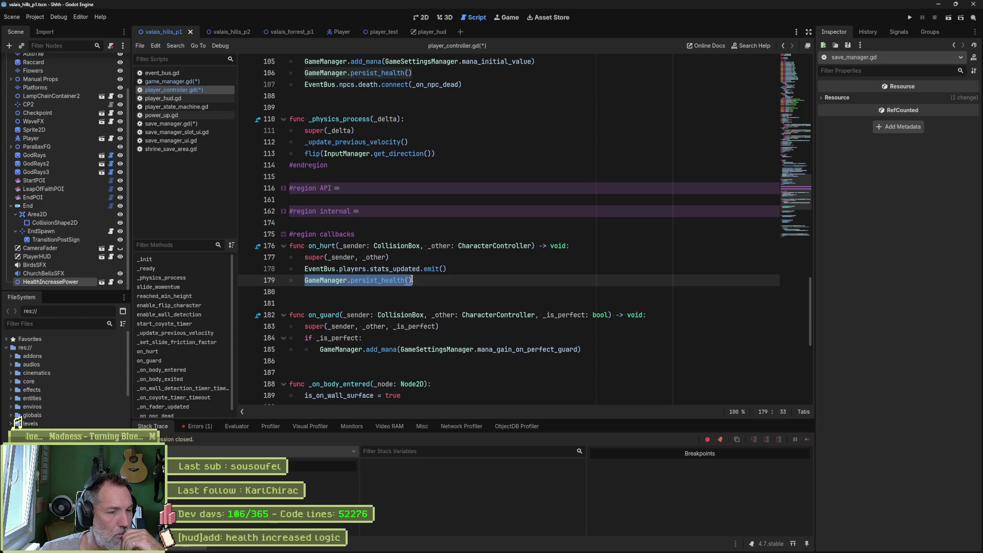
{"action": "left_click_drag", "start_coordinate": [446, 268], "coordinate": [305, 269]}
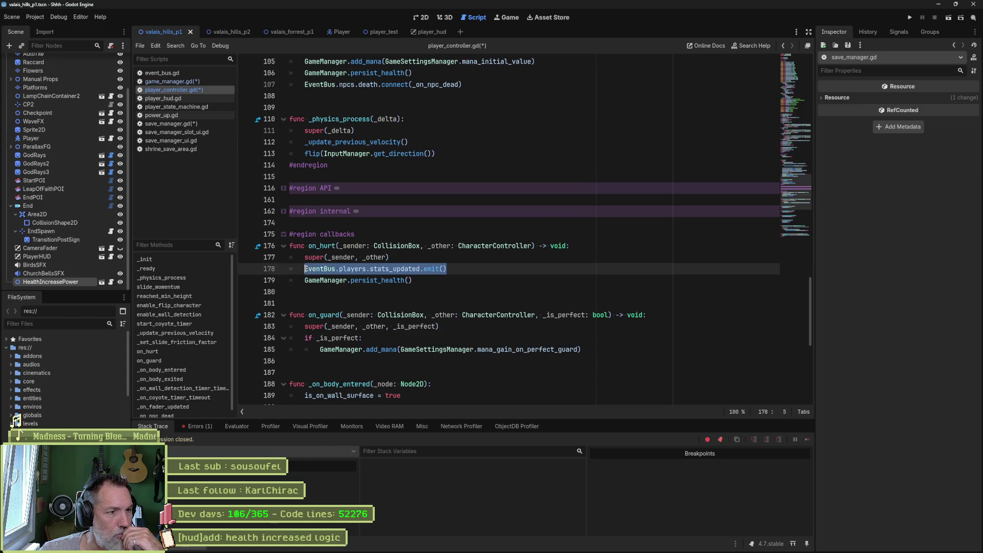
{"action": "double_click", "coordinate": [408, 270]}
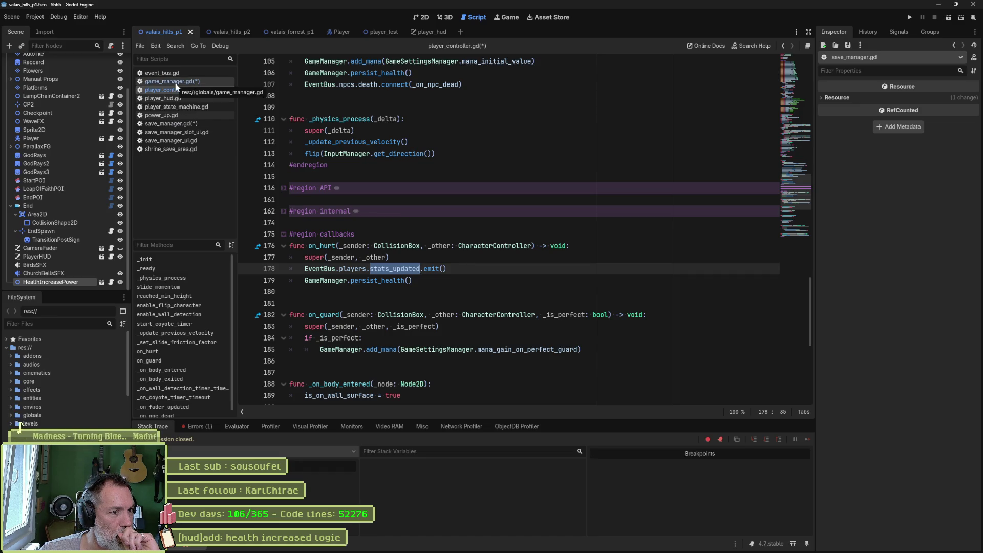
{"action": "left_click_drag", "start_coordinate": [337, 269], "coordinate": [413, 270]}
Step: Find players.stats_updated across the project (2 matches) and open save_manager.gd's _on_player_stats_updated handler
{"action": "key", "text": "ctrl+shift+f"}
{"action": "key", "text": "Return"}
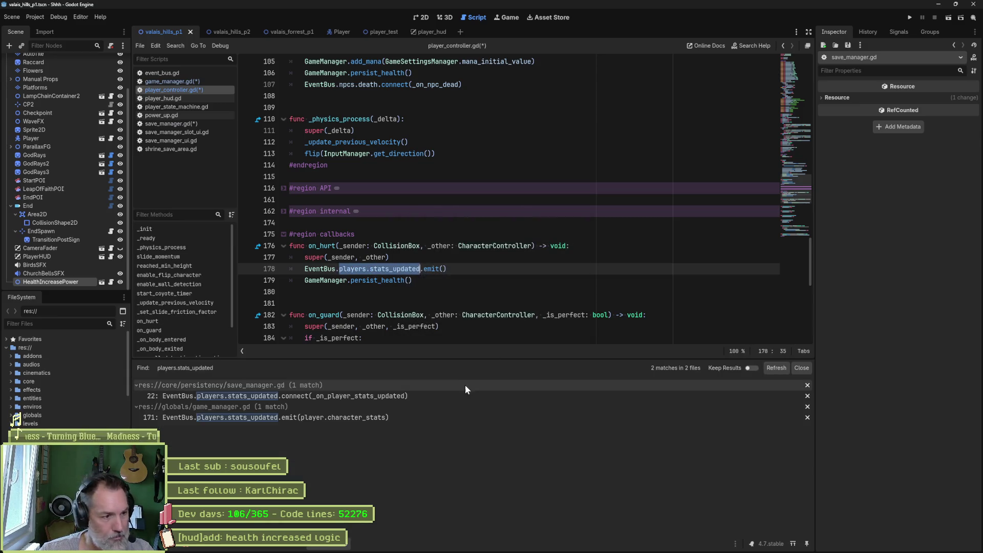
{"action": "left_click", "coordinate": [331, 396]}
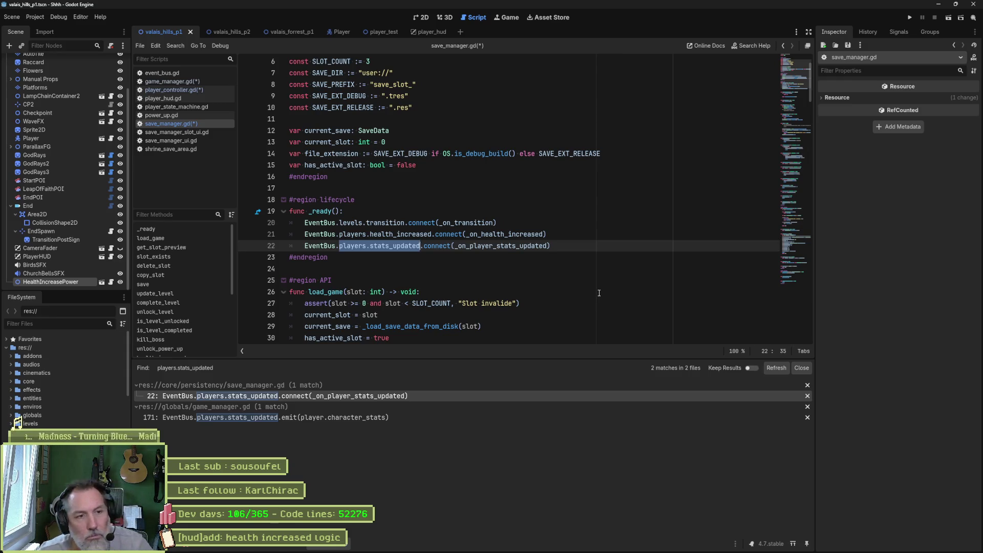
{"action": "left_click", "coordinate": [533, 247], "text": "ctrl"}
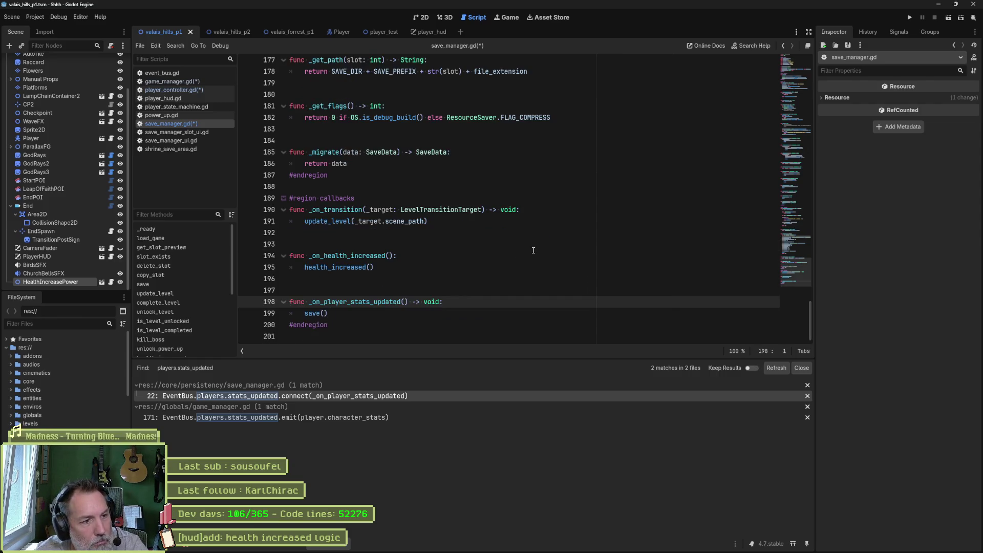
Step: Check the game_manager.gd line 171 match, then return to player_controller.gd and select stats_updated
{"action": "left_click", "coordinate": [323, 417]}
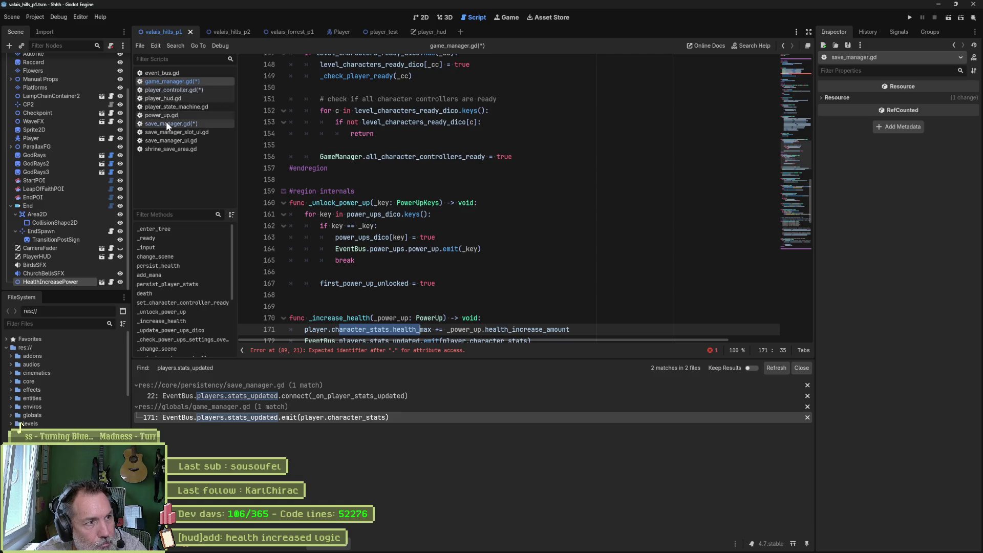
{"action": "left_click", "coordinate": [182, 90]}
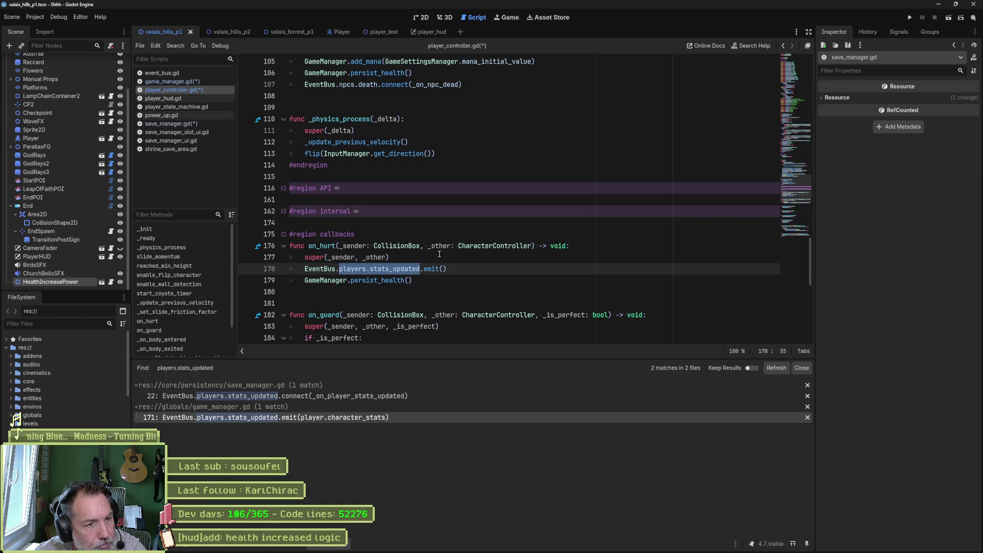
{"action": "double_click", "coordinate": [406, 268]}
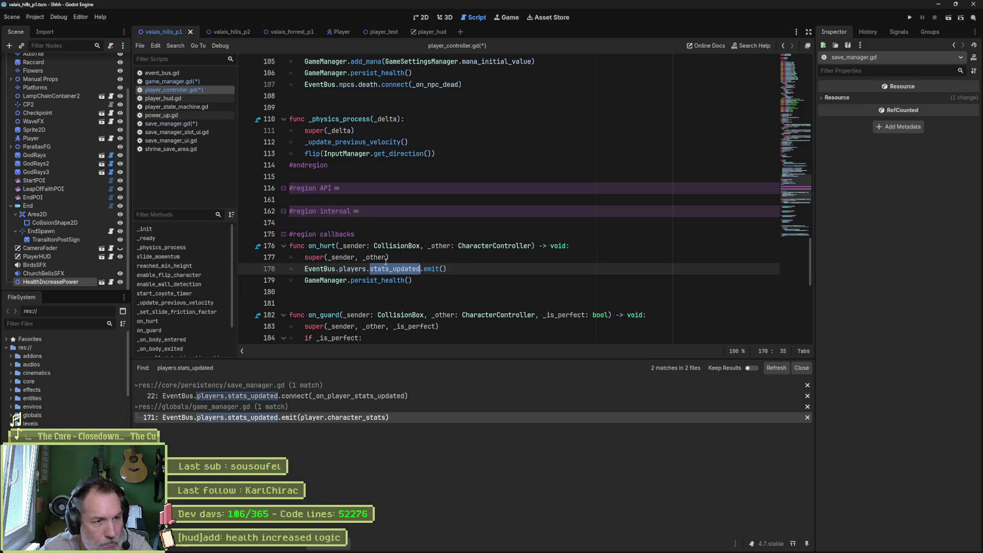
Step: Select the stats_updated emit statement on line 178 and switch to the Claude chat window
{"action": "left_click", "coordinate": [448, 268]}
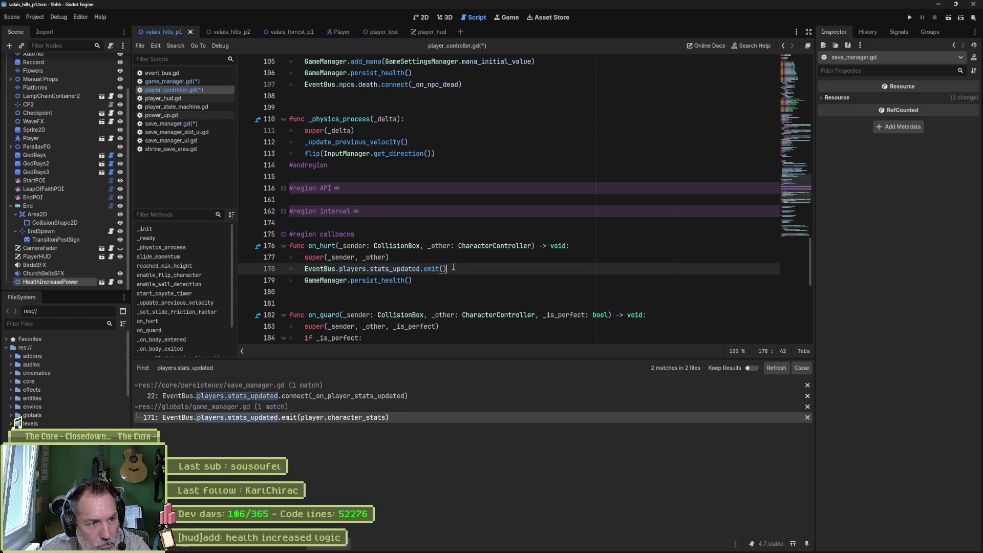
{"action": "left_click_drag", "start_coordinate": [448, 268], "coordinate": [300, 266]}
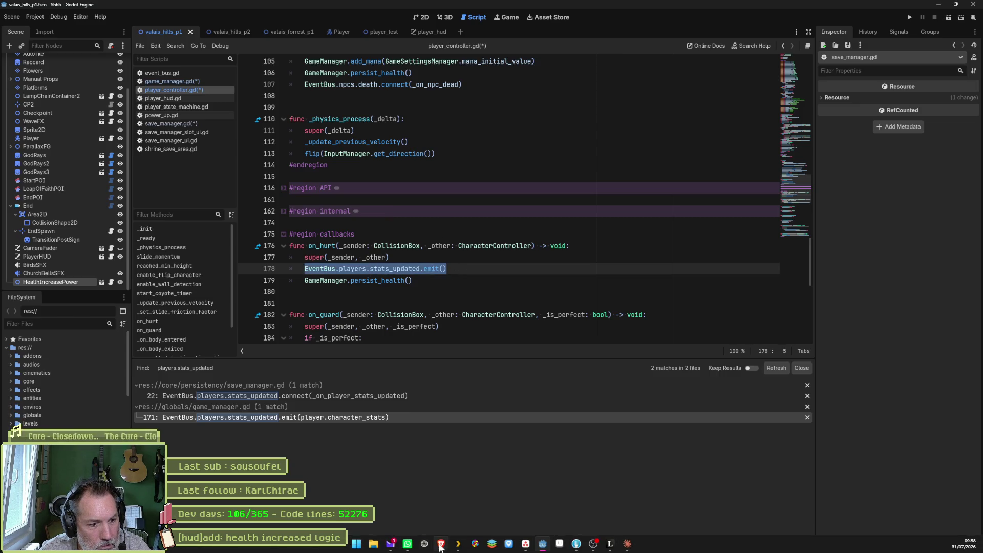
{"action": "key", "text": "alt+Tab"}
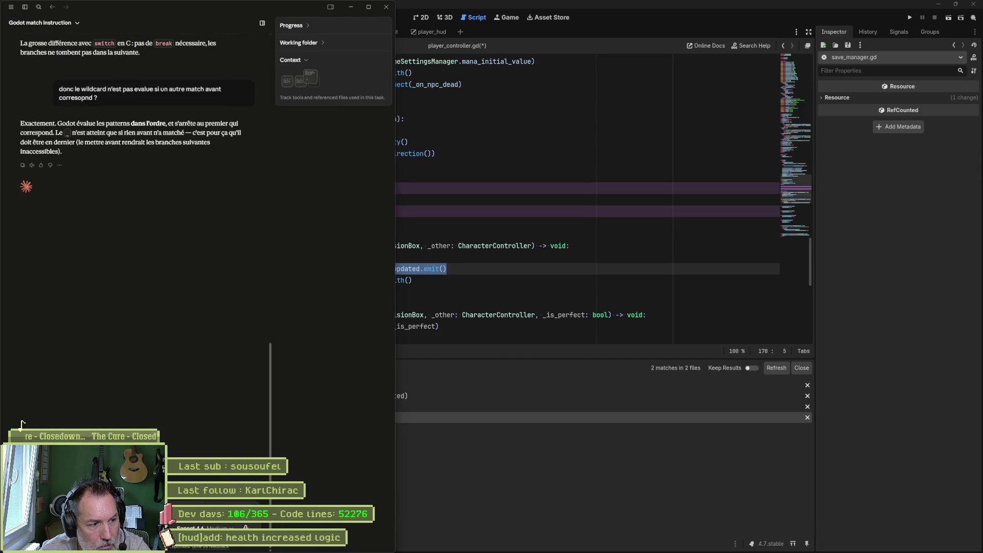
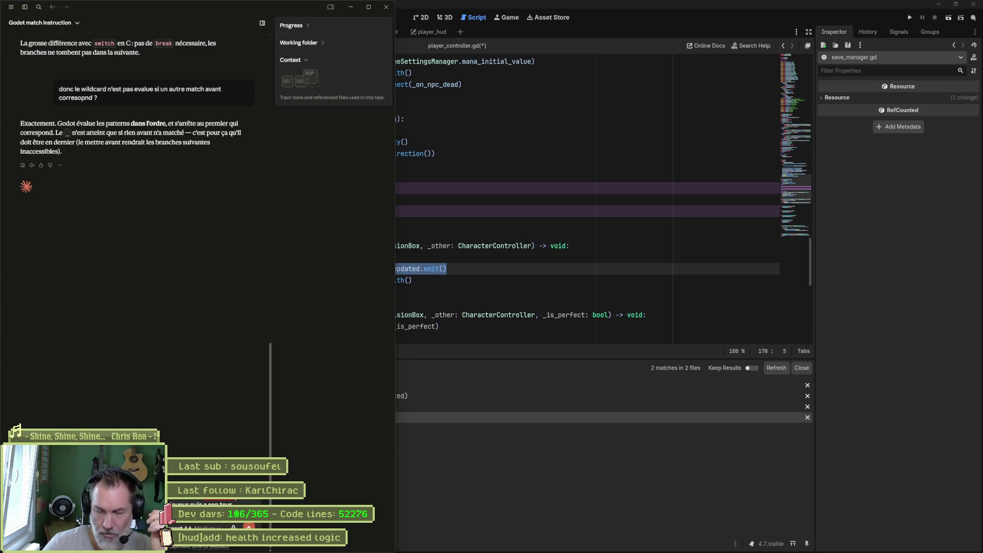
Step: Ask Claude to suggest a name for the player-to-GameManager stats event
{"action": "key", "text": "alt+Tab"}
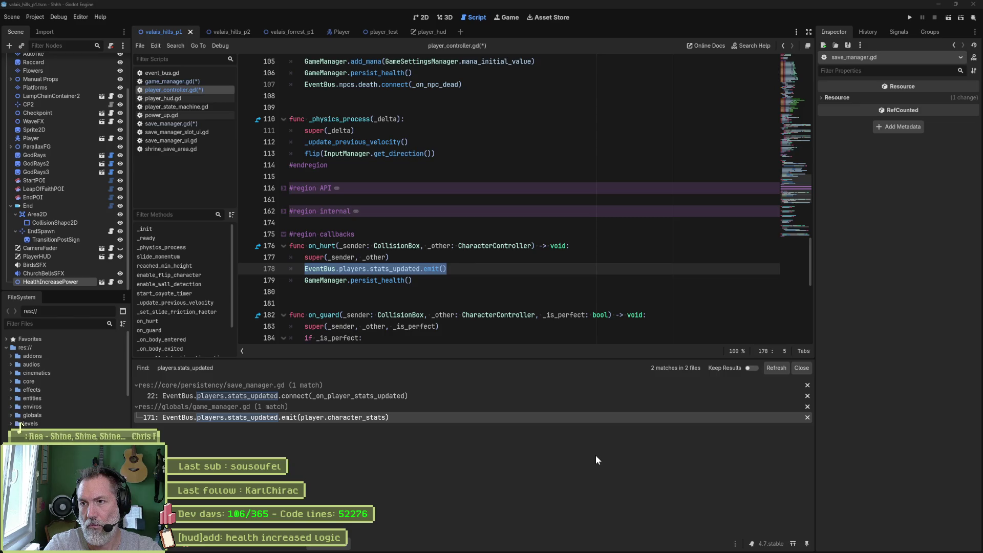
{"action": "key", "text": "alt+Tab"}
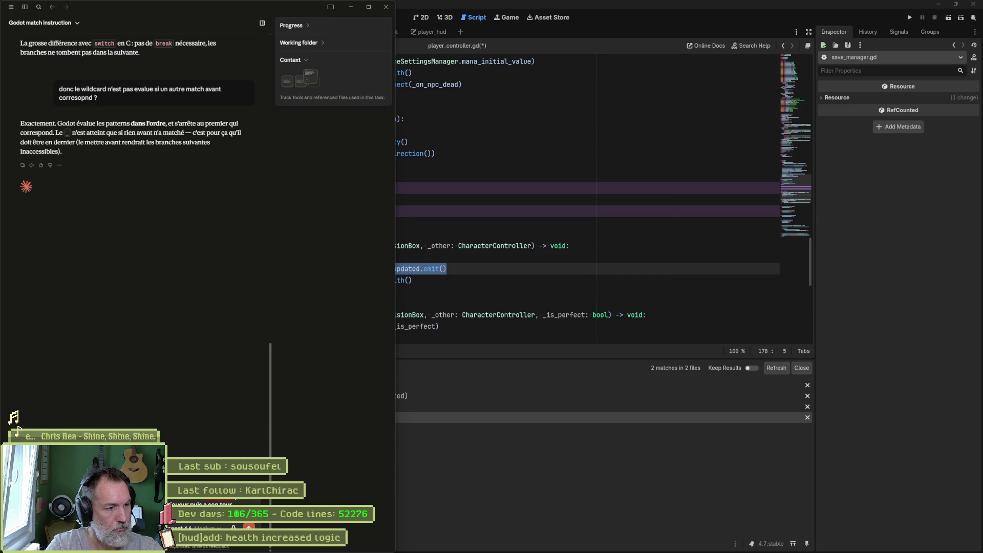
{"action": "key", "text": "Return"}
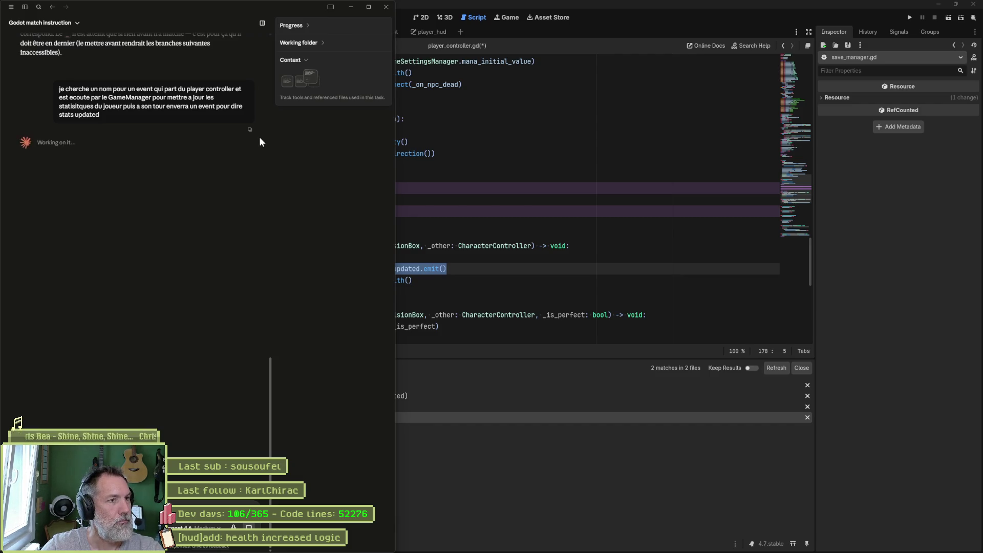
{"action": "left_click", "coordinate": [262, 23]}
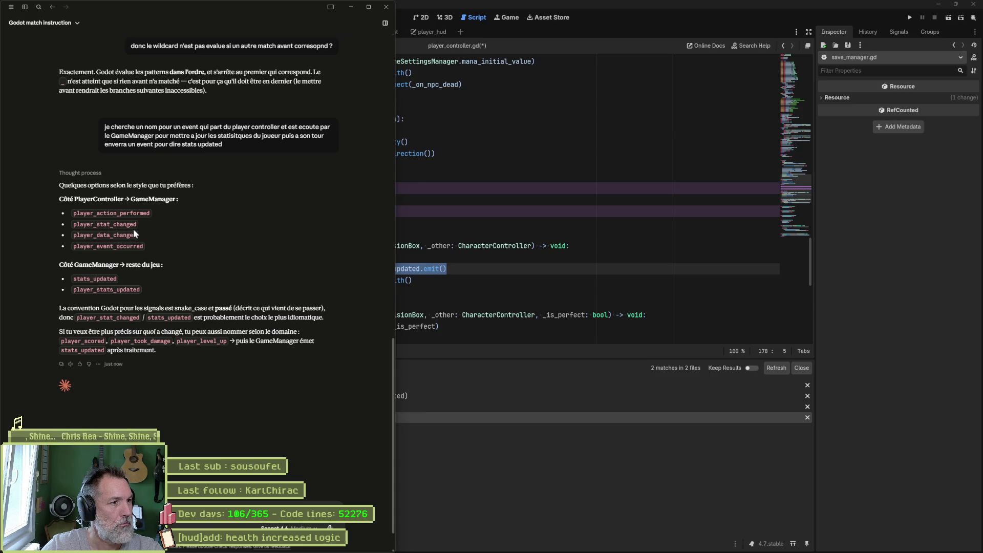
Step: Compare Claude's suggestions with stats_updated on line 178 of player_controller.gd
{"action": "left_click", "coordinate": [462, 229]}
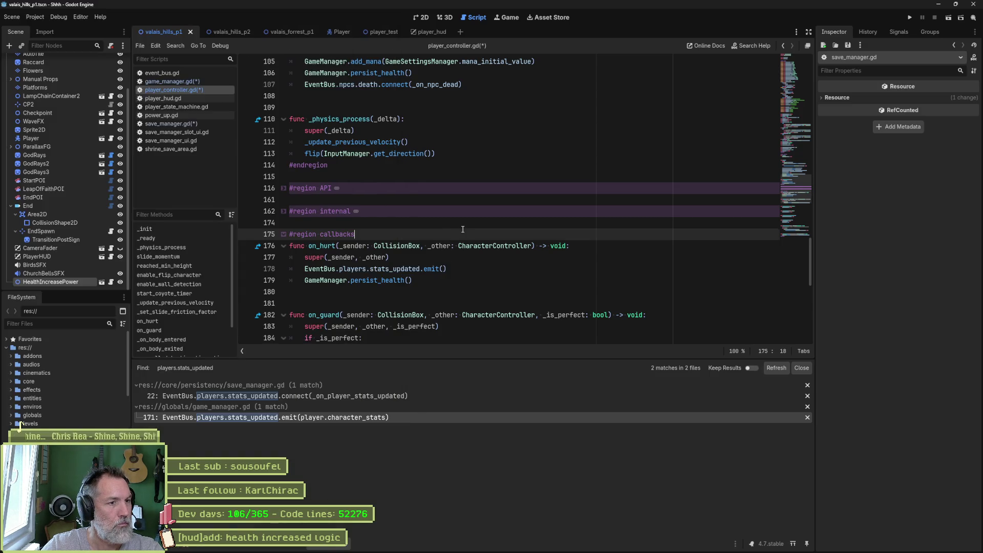
{"action": "double_click", "coordinate": [406, 267]}
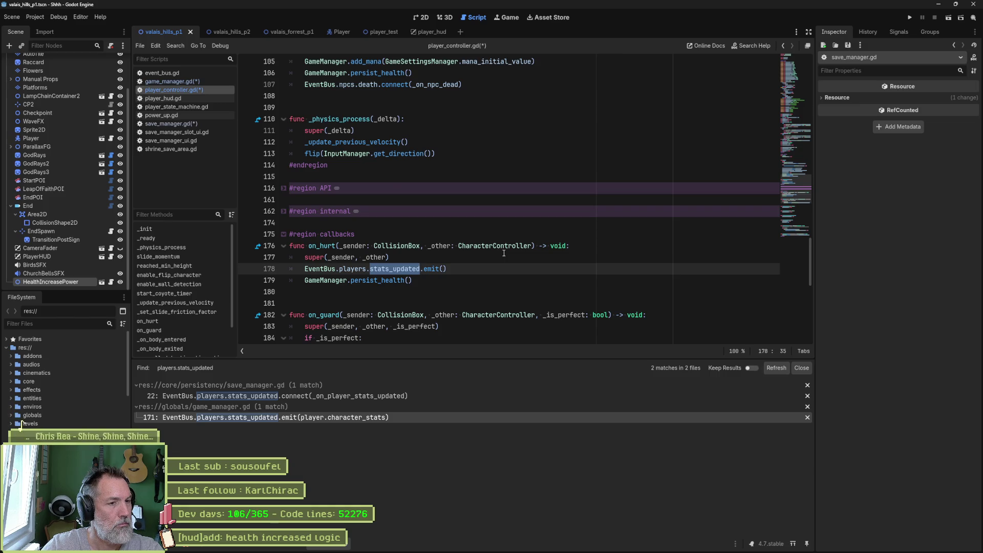
{"action": "key", "text": "alt+Tab"}
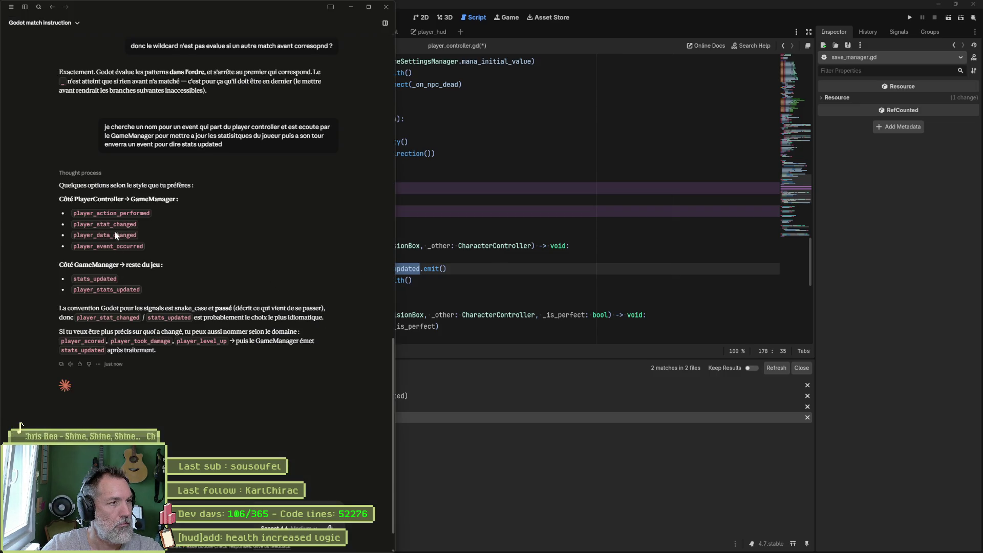
{"action": "left_click", "coordinate": [405, 269]}
Step: Select the stats_updated and persist_health calls on lines 178–179 of player_controller.gd
{"action": "left_click_drag", "start_coordinate": [420, 268], "coordinate": [370, 268]}
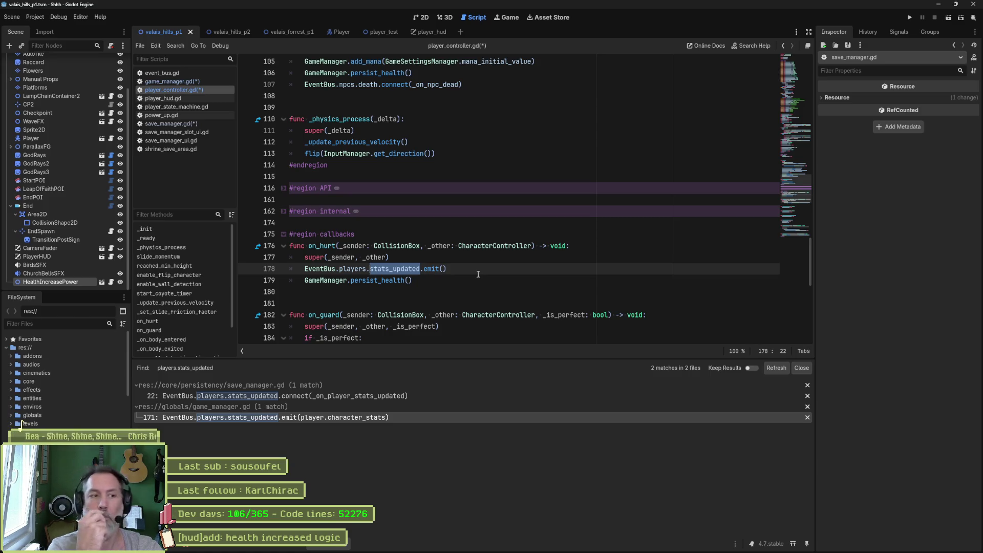
{"action": "left_click", "coordinate": [389, 280]}
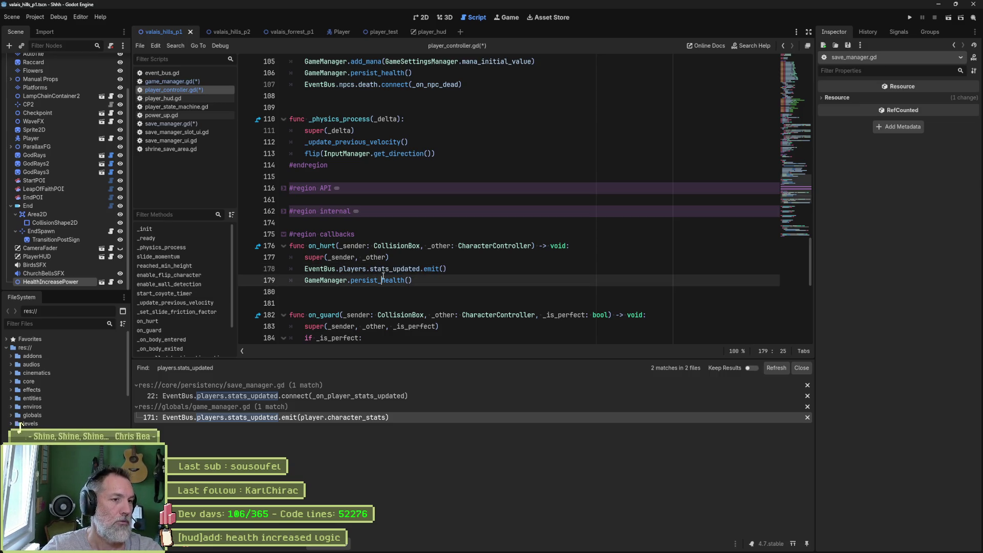
{"action": "double_click", "coordinate": [385, 280]}
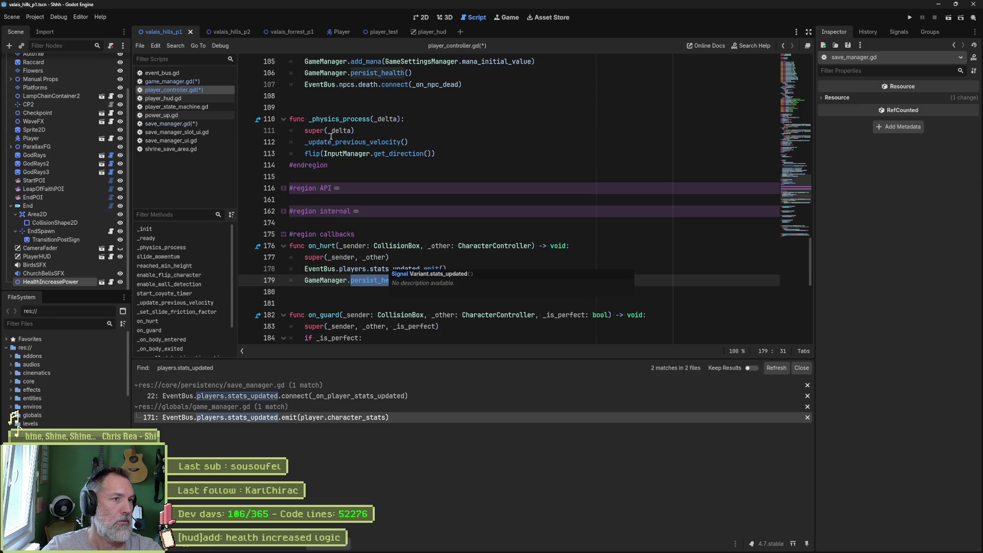
Step: Review persist_health in game_manager.gd, go back to player_controller.gd, and open Quick Open
{"action": "left_click", "coordinate": [183, 81]}
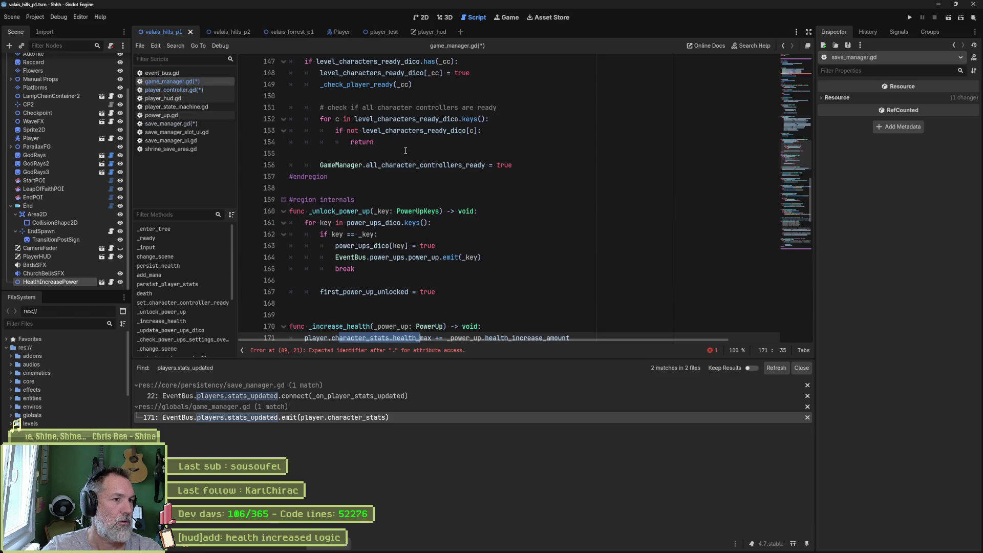
{"action": "left_click", "coordinate": [197, 266]}
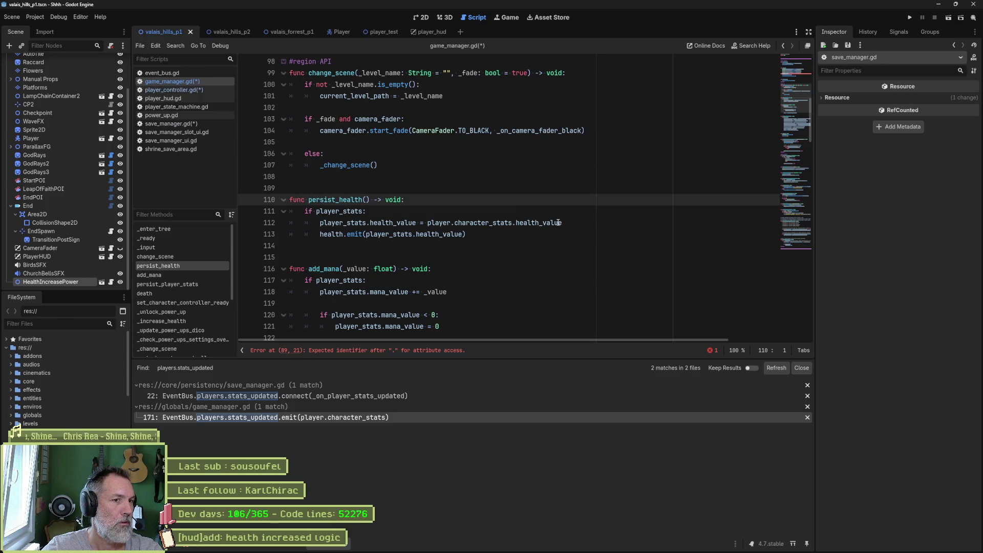
{"action": "left_click_drag", "start_coordinate": [562, 222], "coordinate": [319, 223]}
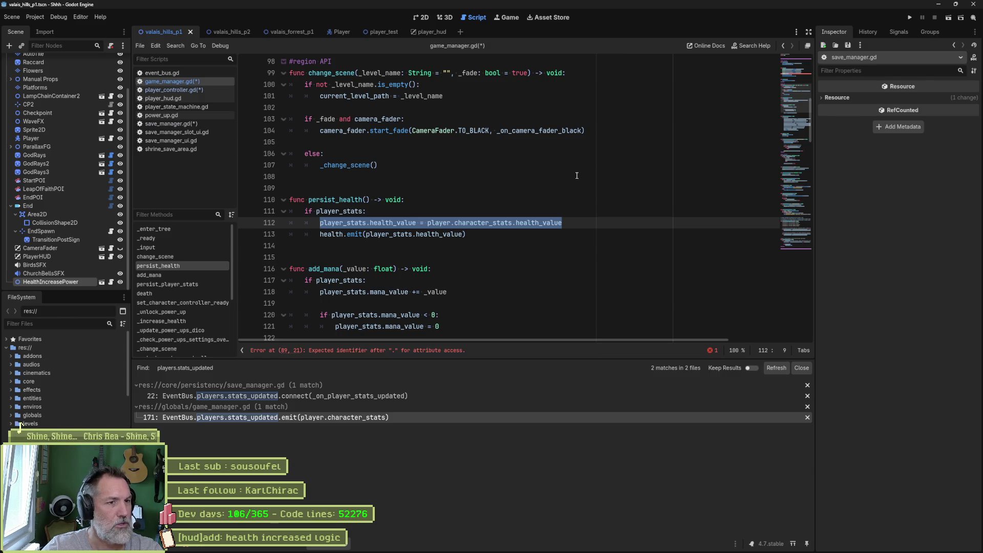
{"action": "key", "text": "alt+Left"}
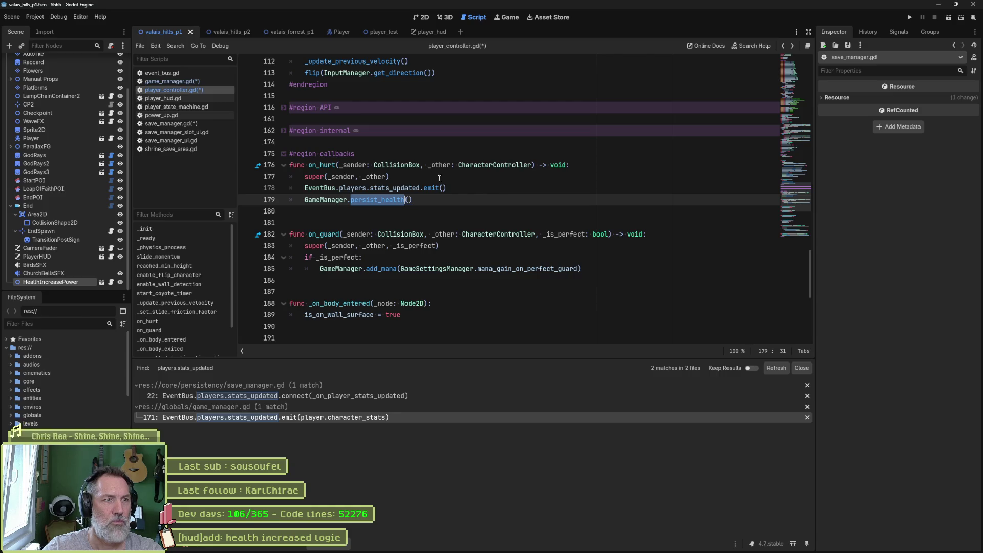
{"action": "key", "text": "alt+shift+o"}
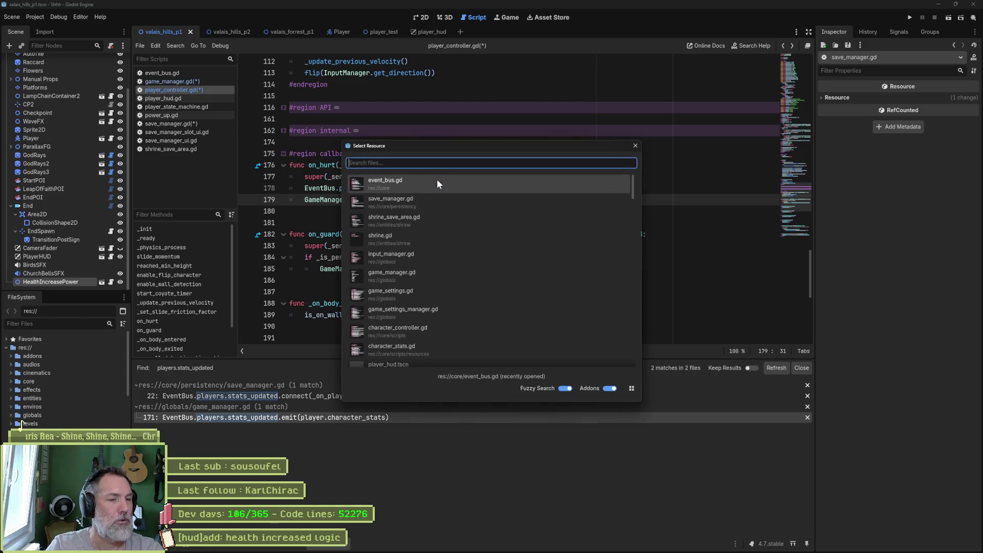
Step: Open character_controller.gd and inspect on_hurt and the health subtraction in _set_common_character_stats
{"action": "type", "text": "chara"}
{"action": "key", "text": "Return"}
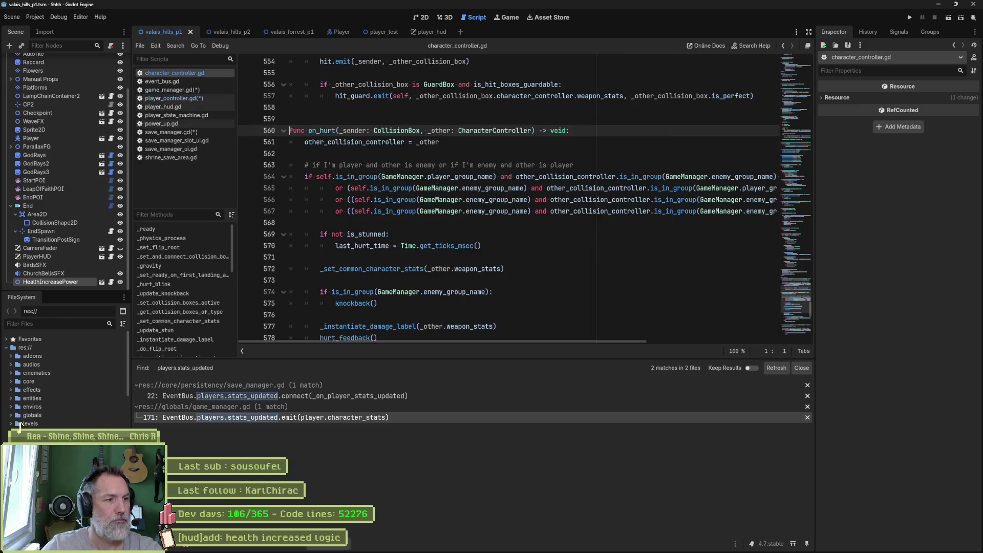
{"action": "scroll", "coordinate": [177, 297], "scroll_direction": "down", "scroll_amount": 10}
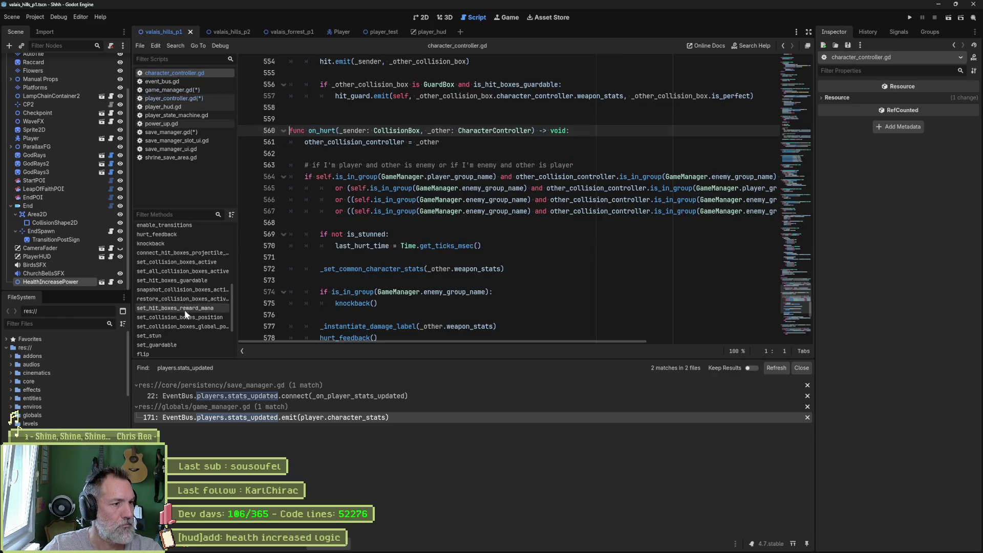
{"action": "scroll", "coordinate": [184, 309], "scroll_direction": "down", "scroll_amount": 5}
{"action": "left_click", "coordinate": [183, 311]}
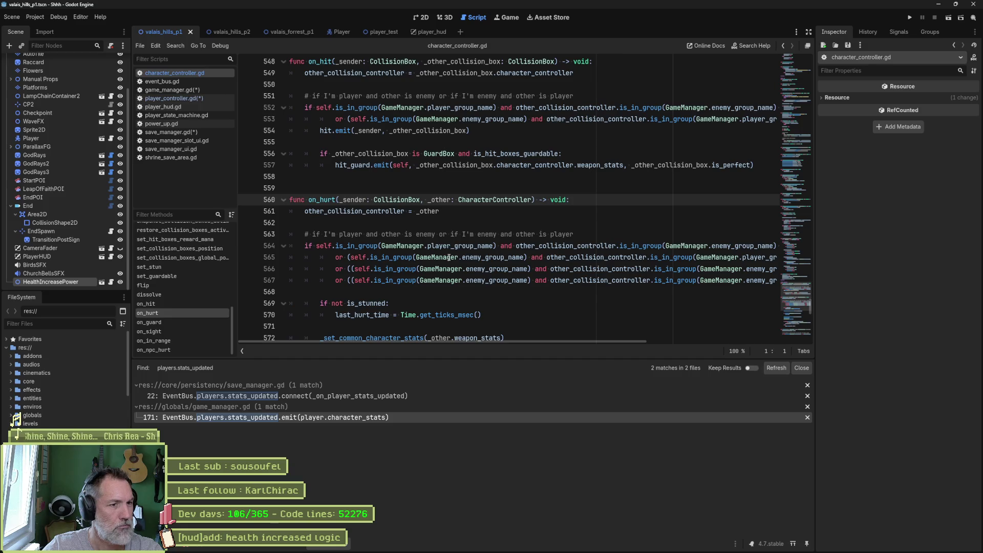
{"action": "scroll", "coordinate": [513, 261], "scroll_direction": "down", "scroll_amount": 4}
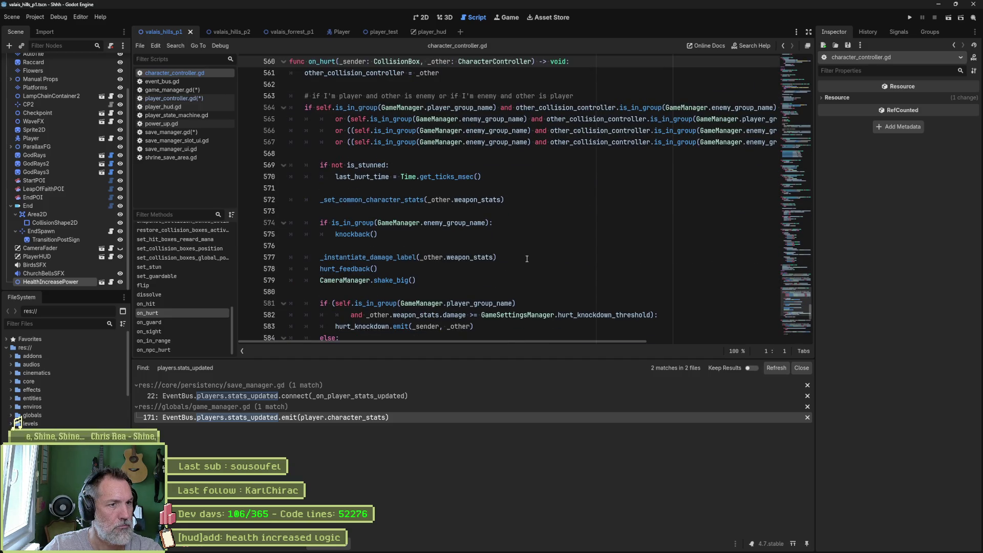
{"action": "left_click", "coordinate": [398, 199], "text": "ctrl"}
{"action": "left_click_drag", "start_coordinate": [504, 210], "coordinate": [301, 212]}
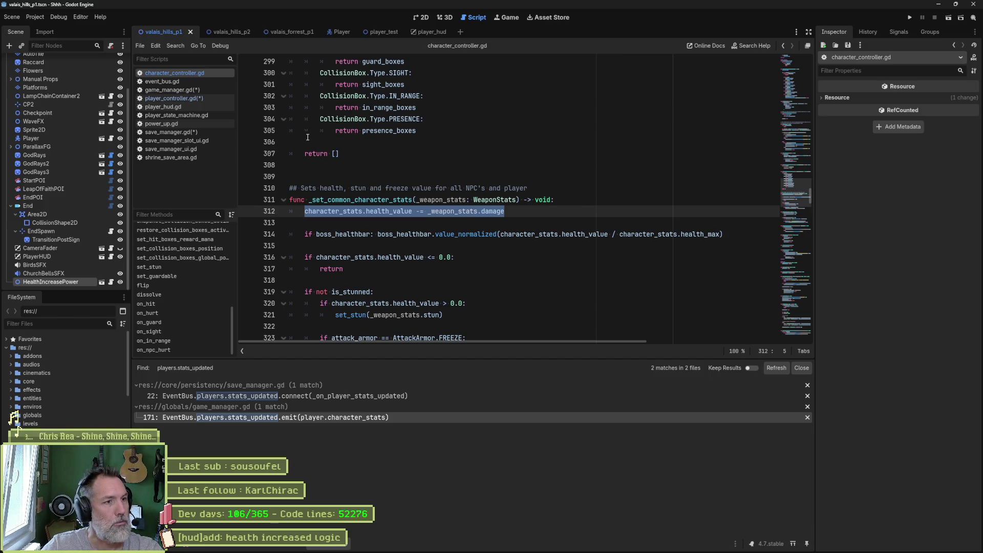
Step: Recheck the stats_updated emit in player_controller.gd and game_manager.gd, then open event_bus.gd
{"action": "left_click", "coordinate": [173, 99]}
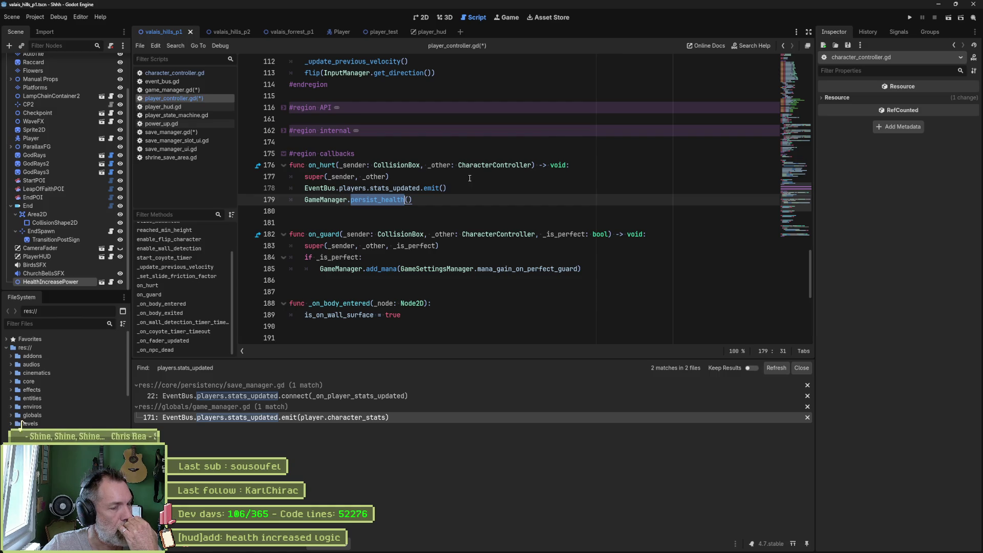
{"action": "left_click", "coordinate": [370, 188]}
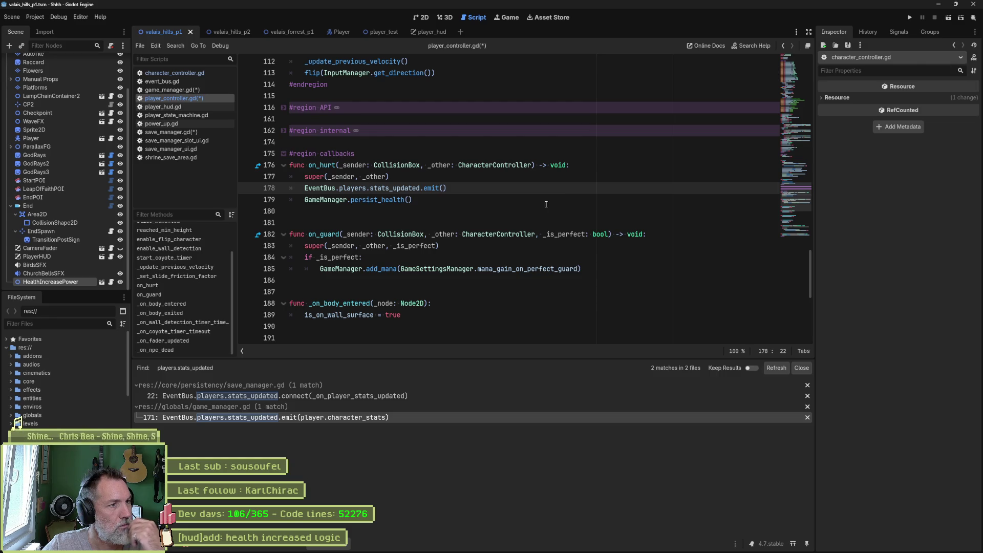
{"action": "left_click", "coordinate": [172, 89]}
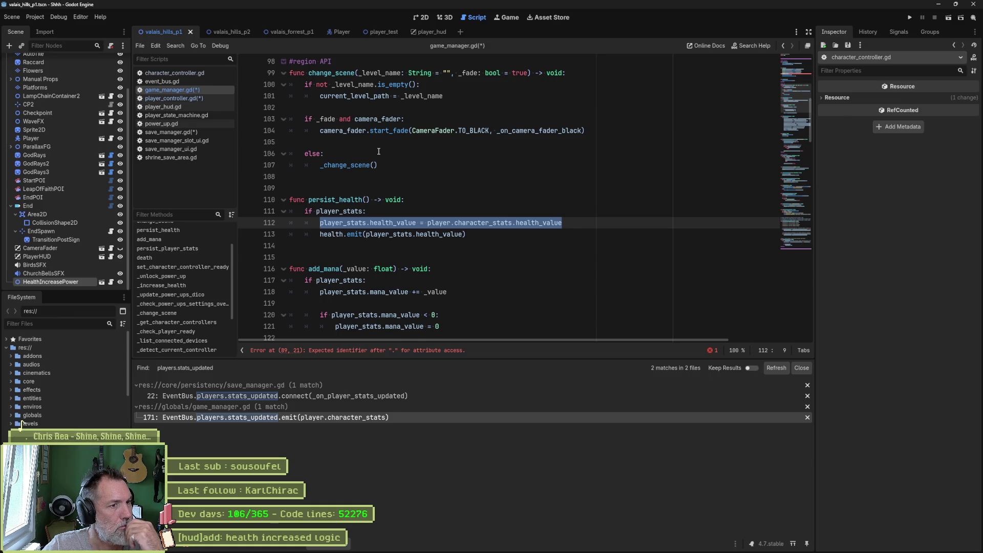
{"action": "scroll", "coordinate": [200, 307], "scroll_direction": "down", "scroll_amount": 3}
{"action": "scroll", "coordinate": [200, 308], "scroll_direction": "down", "scroll_amount": 3}
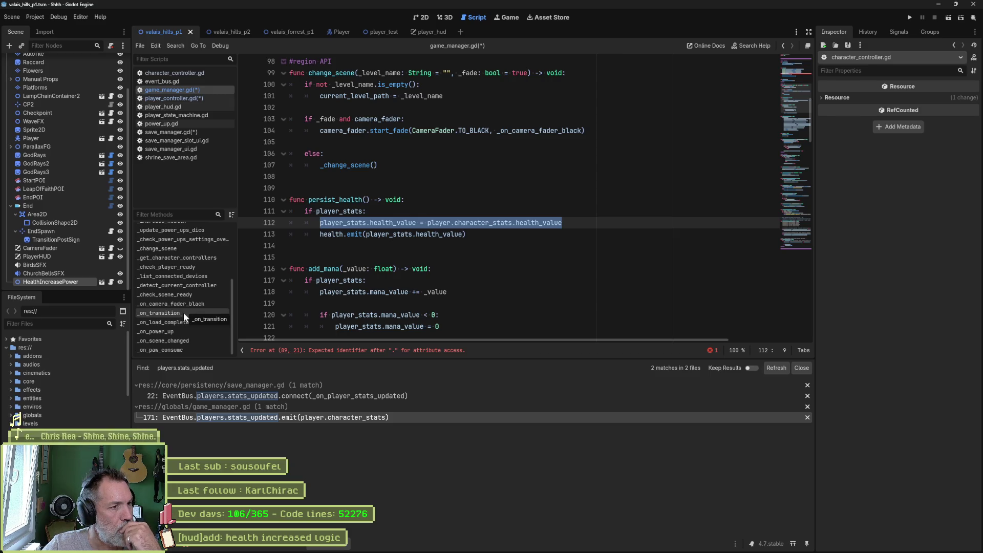
{"action": "left_click", "coordinate": [185, 81]}
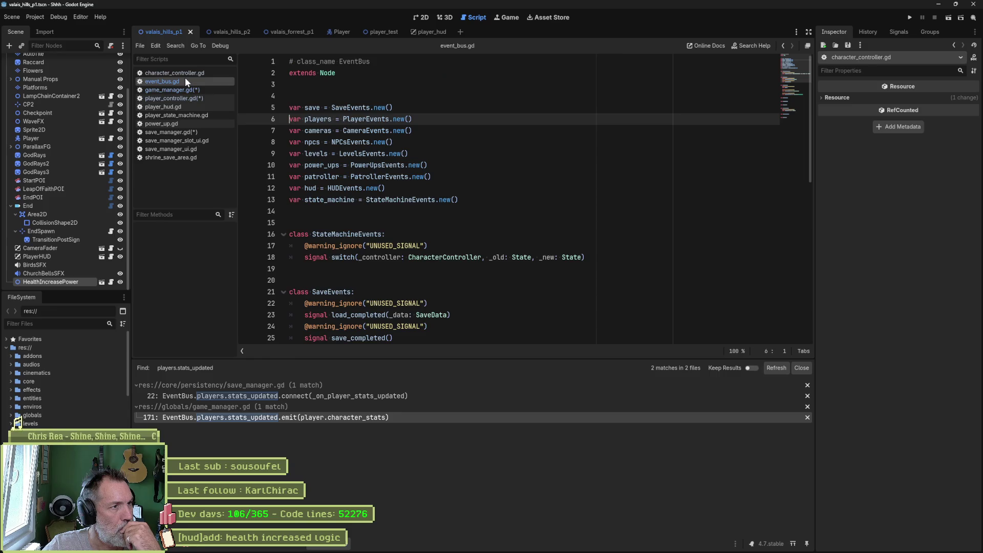
Step: Compare the stats_updated signal on line 33 with its emit call on line 178
{"action": "scroll", "coordinate": [415, 264], "scroll_direction": "down", "scroll_amount": 7}
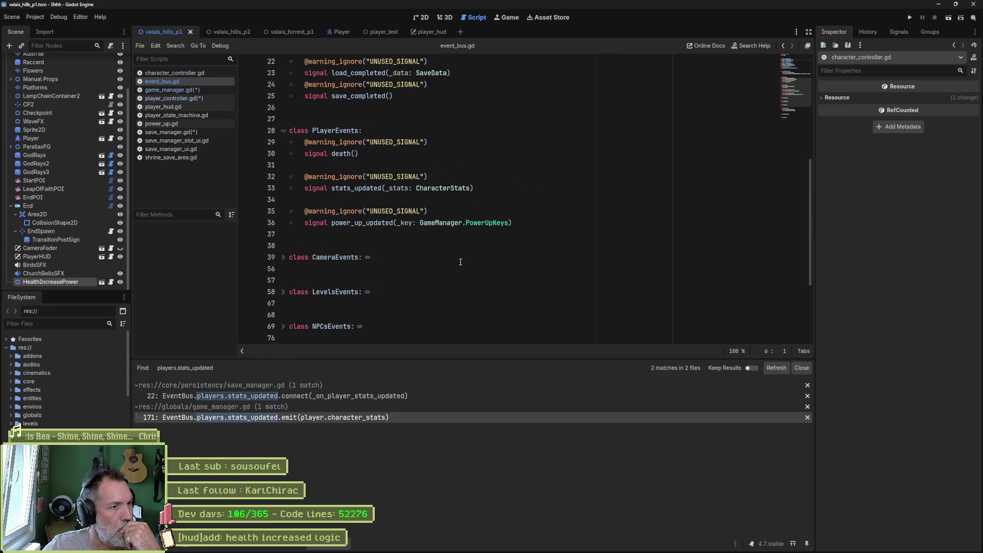
{"action": "double_click", "coordinate": [366, 188]}
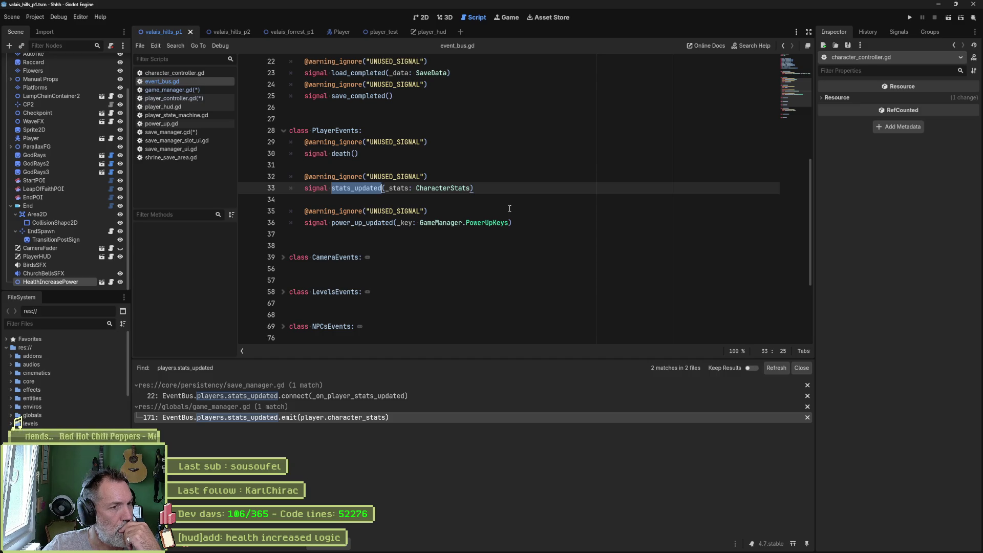
{"action": "left_click", "coordinate": [188, 97]}
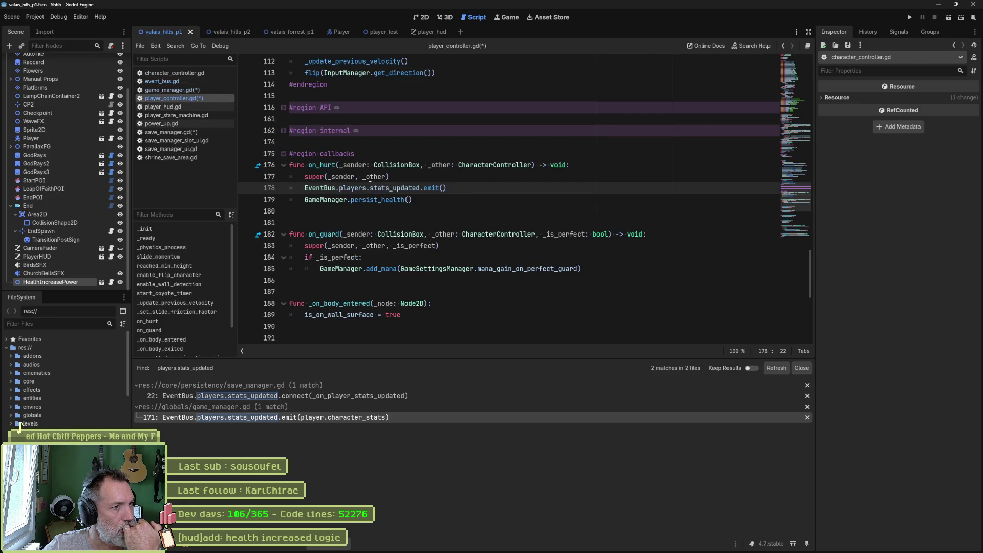
{"action": "left_click_drag", "start_coordinate": [447, 188], "coordinate": [305, 188]}
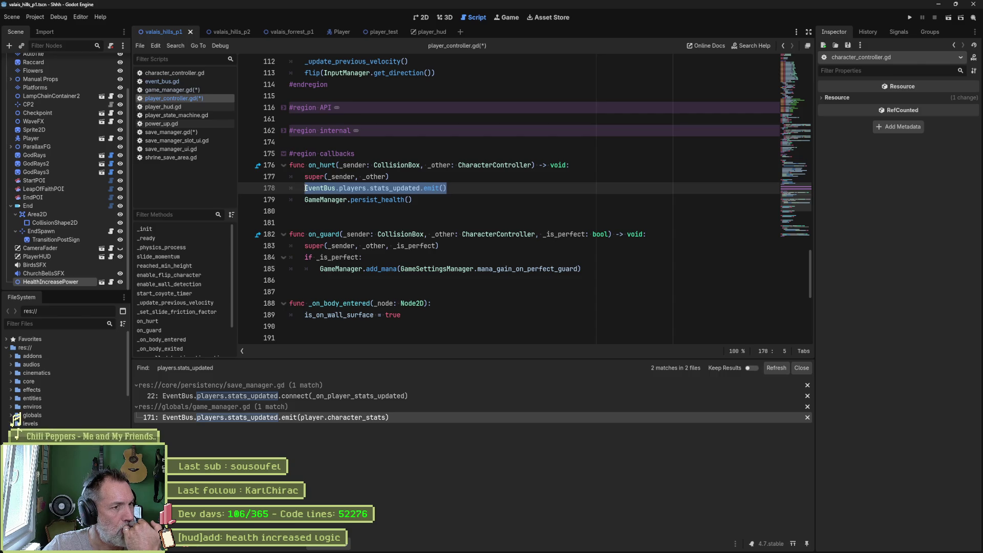
{"action": "left_click", "coordinate": [399, 188]}
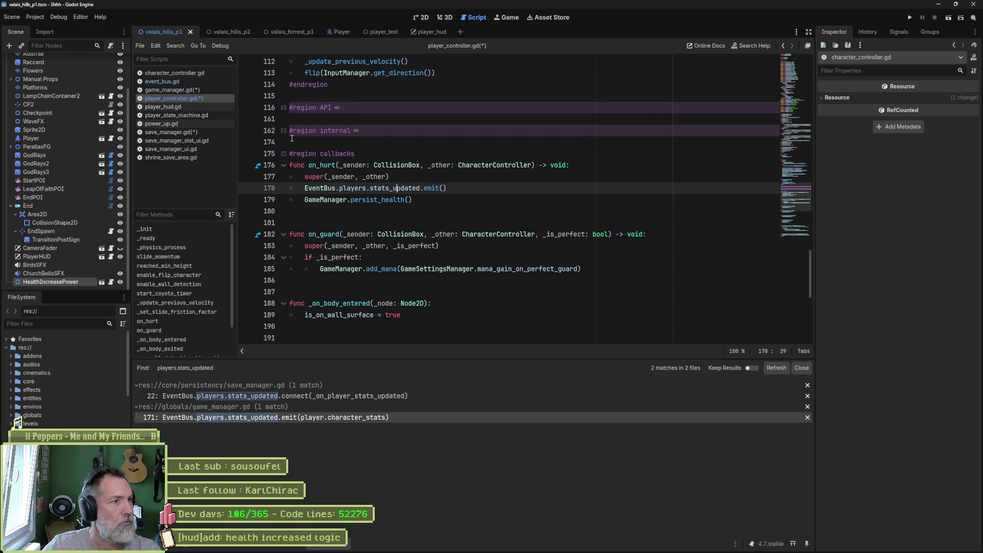
Step: Remove '_stats: CharacterStats' from the stats_updated signal and save all scripts
{"action": "left_click", "coordinate": [180, 82]}
{"action": "left_click_drag", "start_coordinate": [385, 188], "coordinate": [469, 188]}
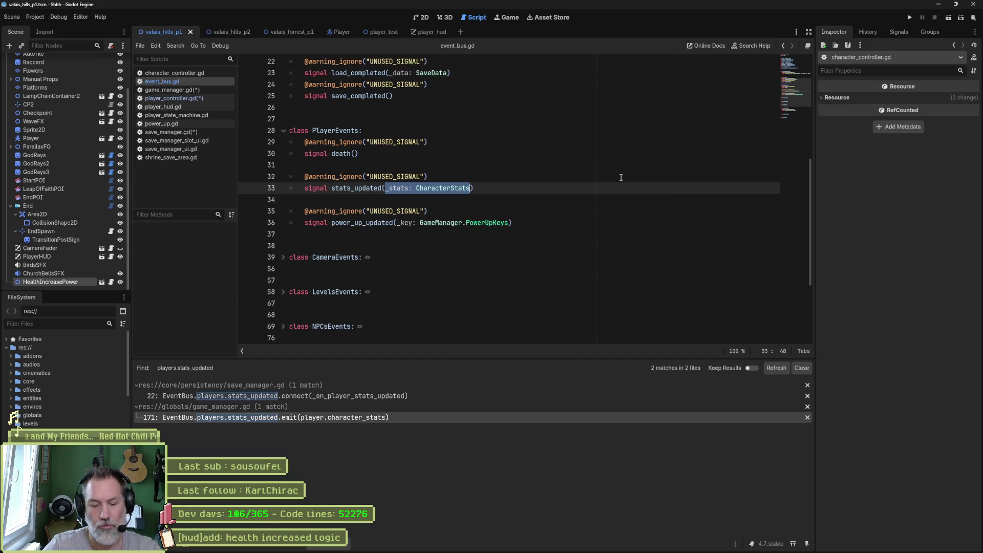
{"action": "key", "text": "BackSpace"}
{"action": "key", "text": "ctrl+s"}
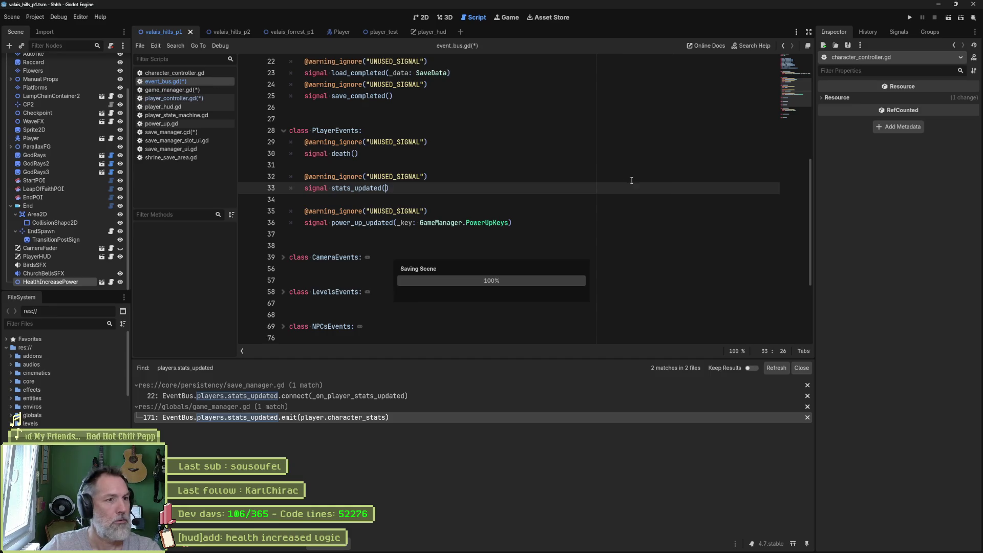
Step: Search the project for stats_updated and review its connection and handler in save_manager.gd
{"action": "double_click", "coordinate": [348, 188]}
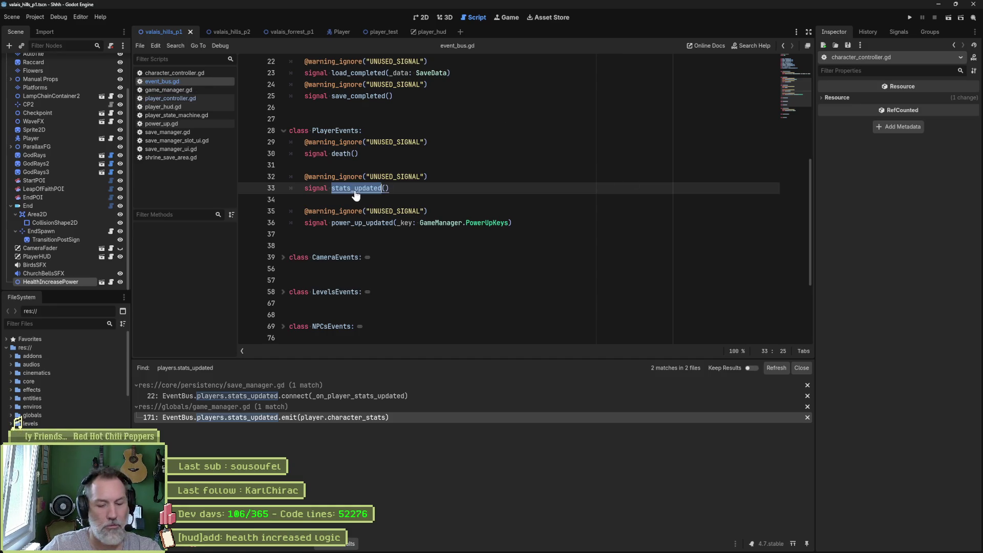
{"action": "key", "text": "ctrl+shift+f"}
{"action": "left_click", "coordinate": [499, 315]}
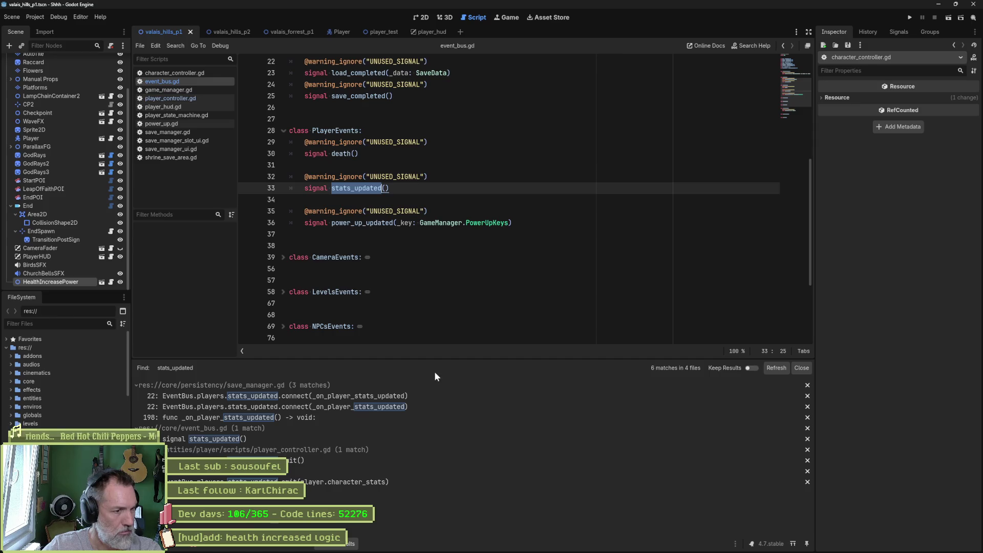
{"action": "left_click", "coordinate": [404, 396]}
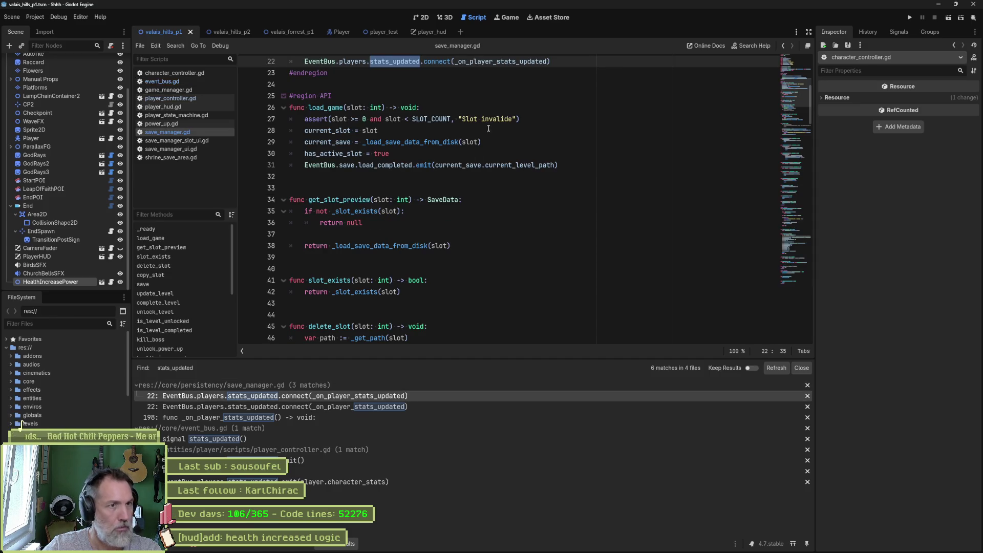
{"action": "left_click", "coordinate": [511, 64], "text": "ctrl"}
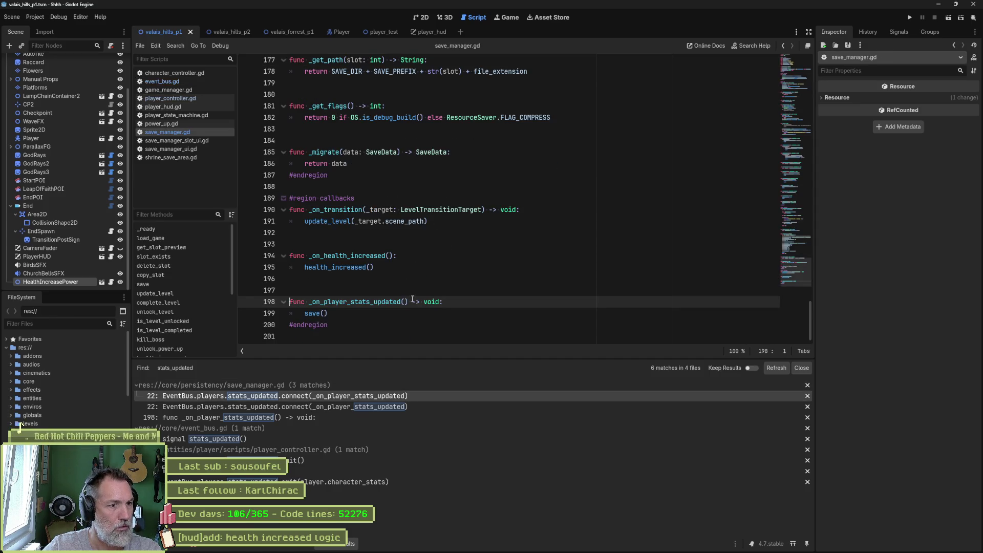
{"action": "left_click", "coordinate": [343, 406]}
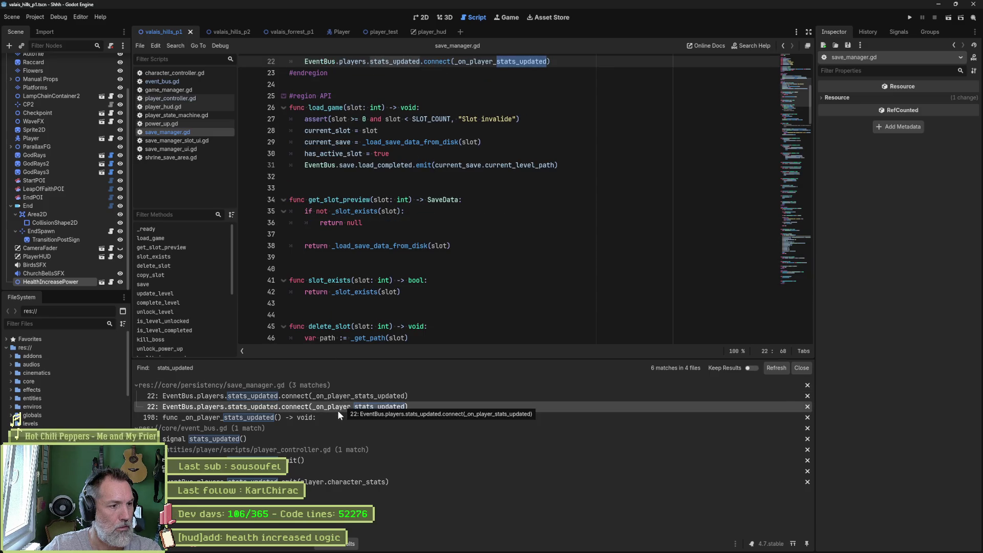
Step: Delete the player.character_stats argument from the stats_updated emit in game_manager.gd
{"action": "left_click", "coordinate": [322, 478]}
{"action": "scroll", "coordinate": [450, 297], "scroll_direction": "down", "scroll_amount": 2}
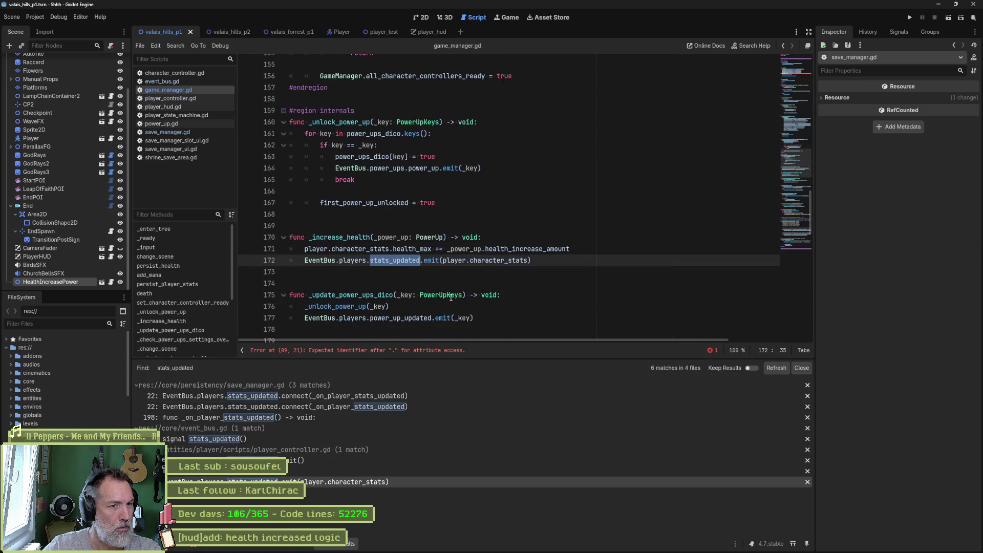
{"action": "left_click_drag", "start_coordinate": [448, 262], "coordinate": [517, 261]}
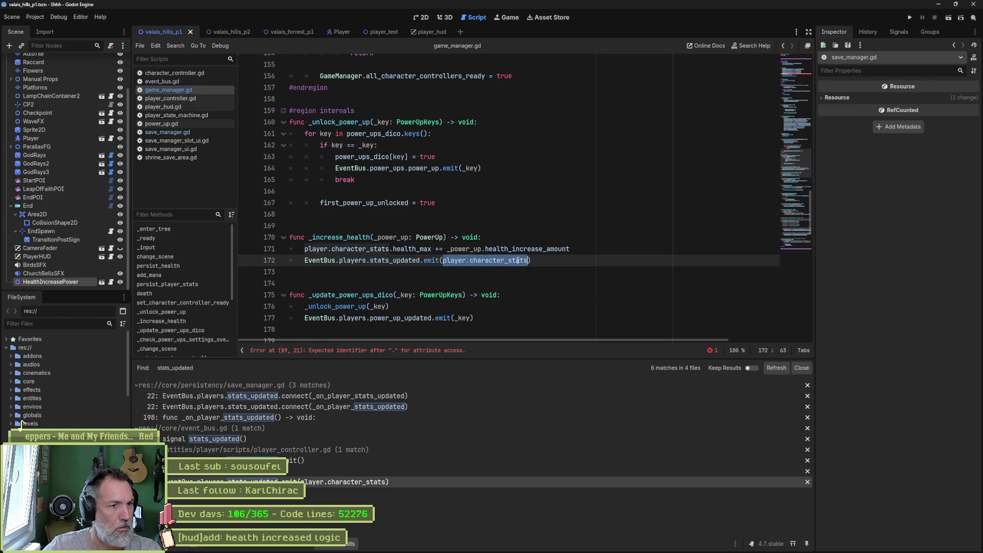
{"action": "key", "text": "BackSpace"}
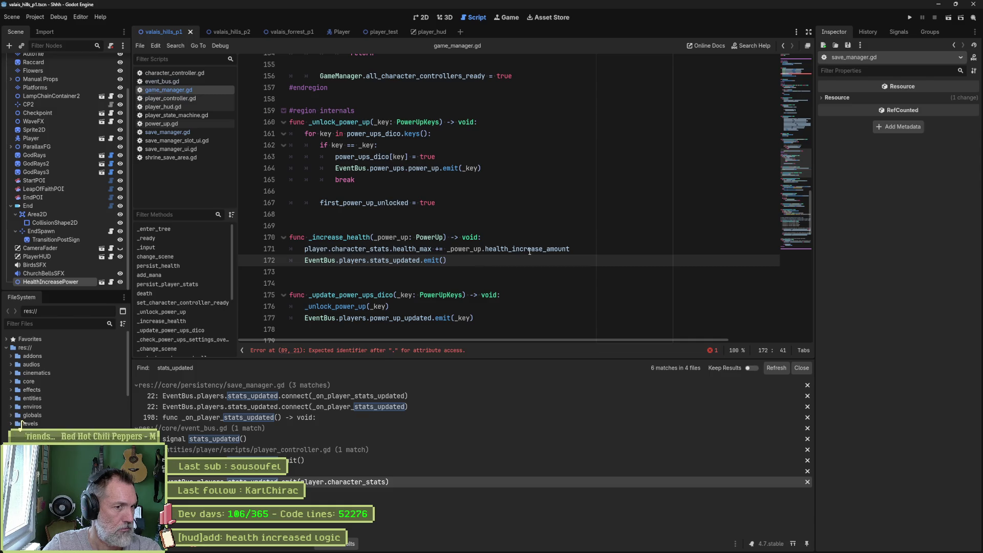
Step: Review the health_max increase and emit lines, then jump to the EventBus players definition
{"action": "left_click", "coordinate": [571, 249]}
{"action": "left_click_drag", "start_coordinate": [571, 249], "coordinate": [302, 253]}
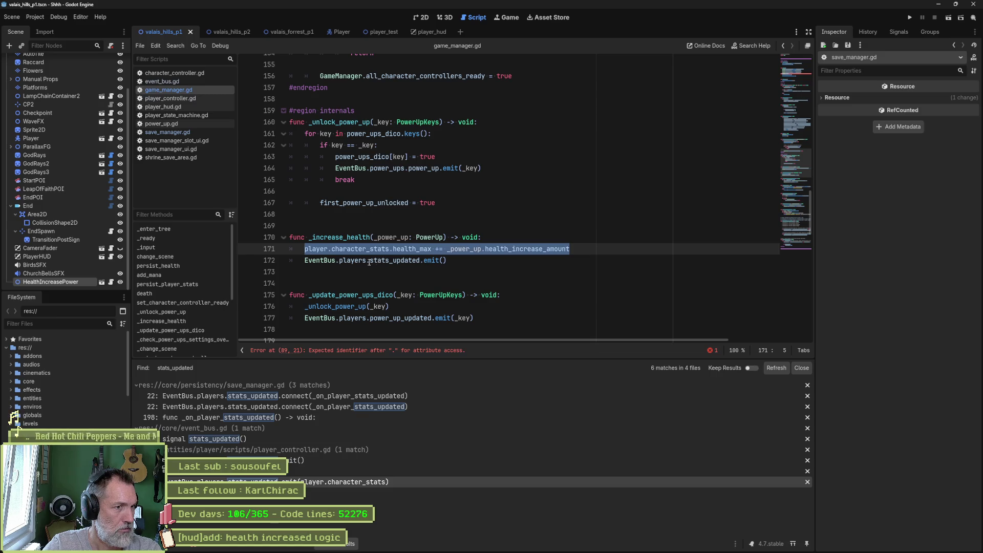
{"action": "left_click_drag", "start_coordinate": [369, 262], "coordinate": [447, 261]}
{"action": "left_click", "coordinate": [509, 266]}
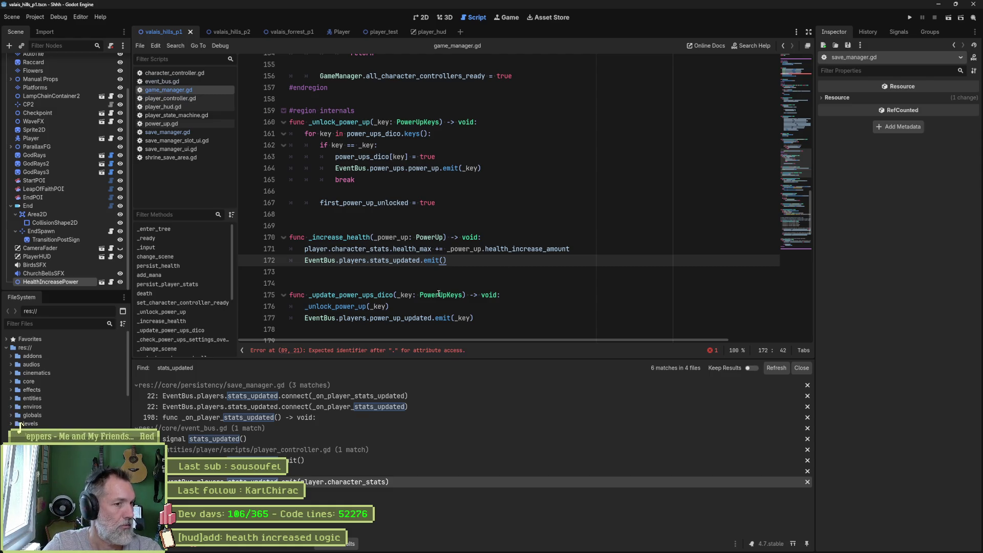
{"action": "left_click", "coordinate": [396, 320]}
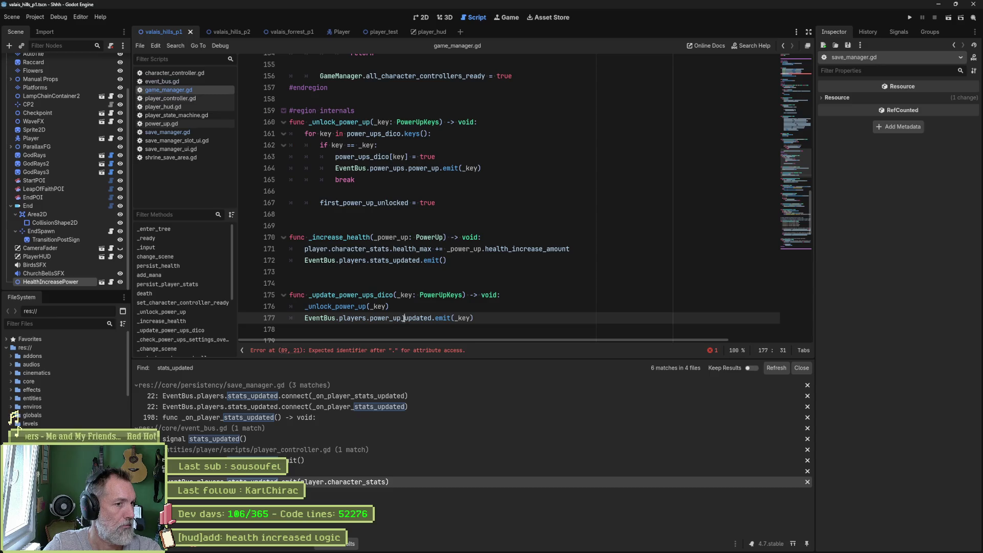
{"action": "left_click", "coordinate": [355, 320], "text": "ctrl"}
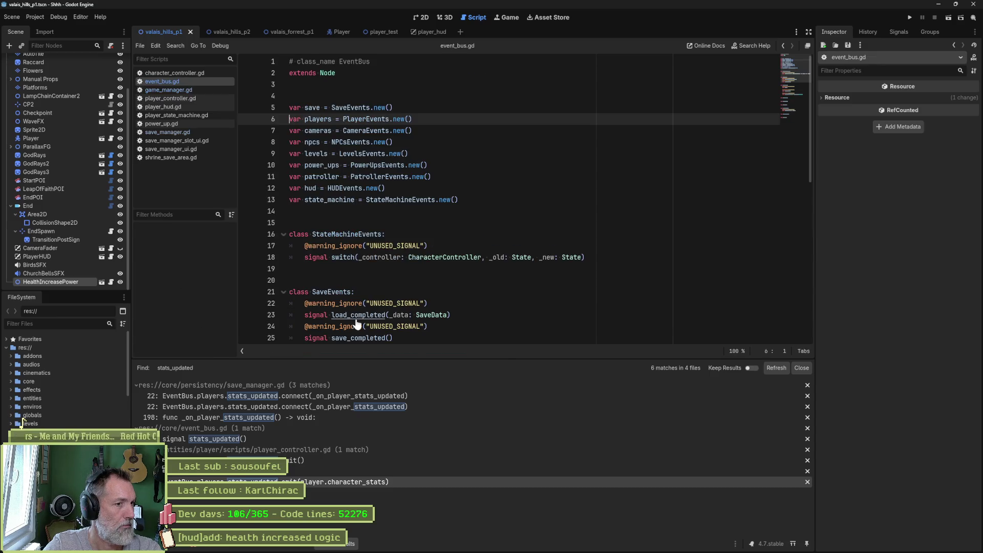
Step: Inspect the power_up_updated signal and its GameManager.PowerUpKeys type in PlayerEvents
{"action": "left_click", "coordinate": [354, 121], "text": "ctrl"}
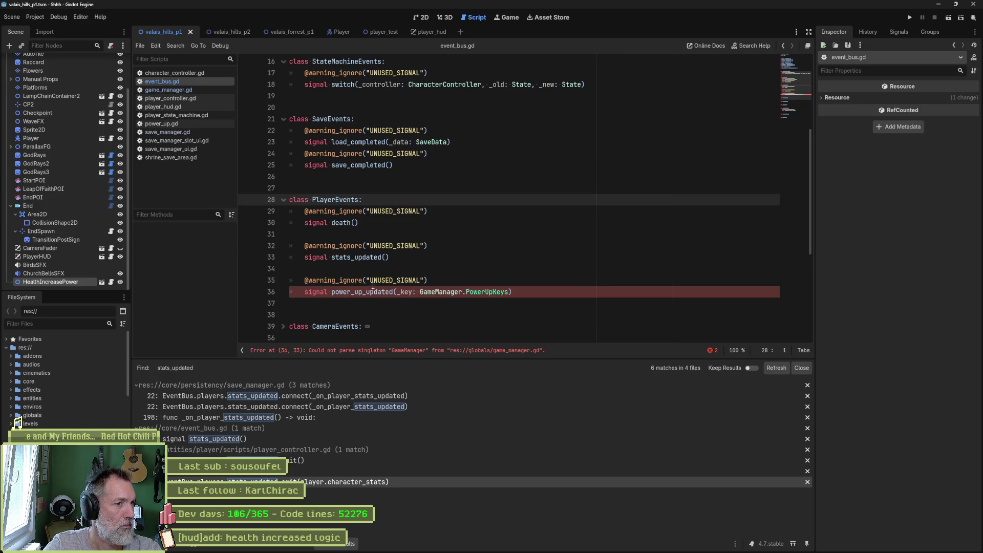
{"action": "left_click", "coordinate": [389, 293], "text": "ctrl"}
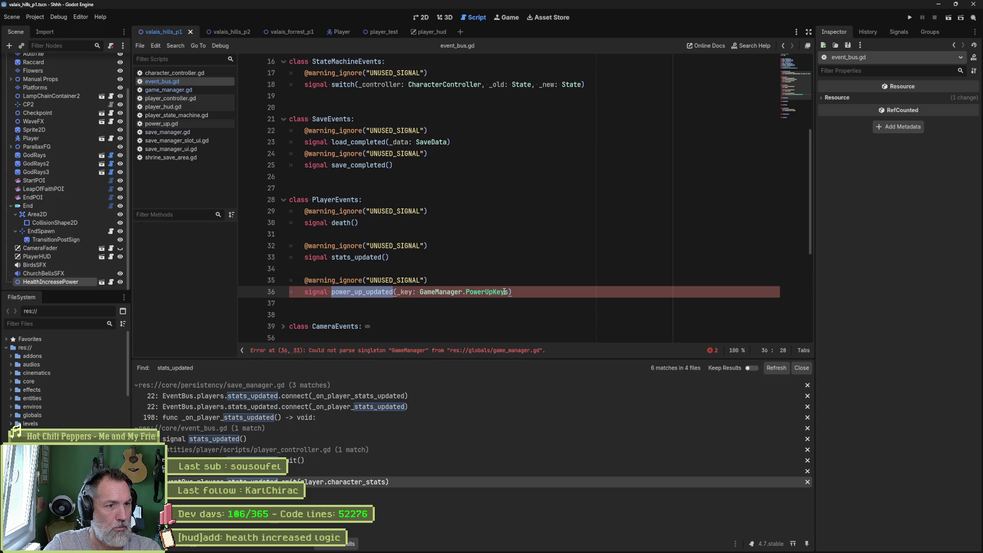
{"action": "left_click", "coordinate": [459, 291]}
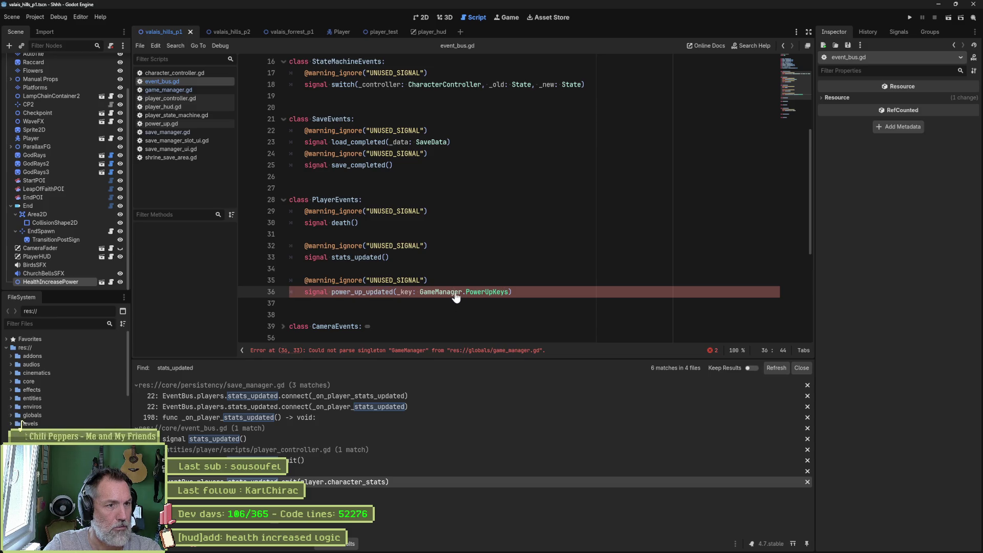
Step: Comment out the broken EventBus.players. line in game_manager.gd, then select power_up_updated in event_bus.gd
{"action": "left_click", "coordinate": [183, 89]}
{"action": "left_click_drag", "start_coordinate": [785, 168], "coordinate": [789, 64]}
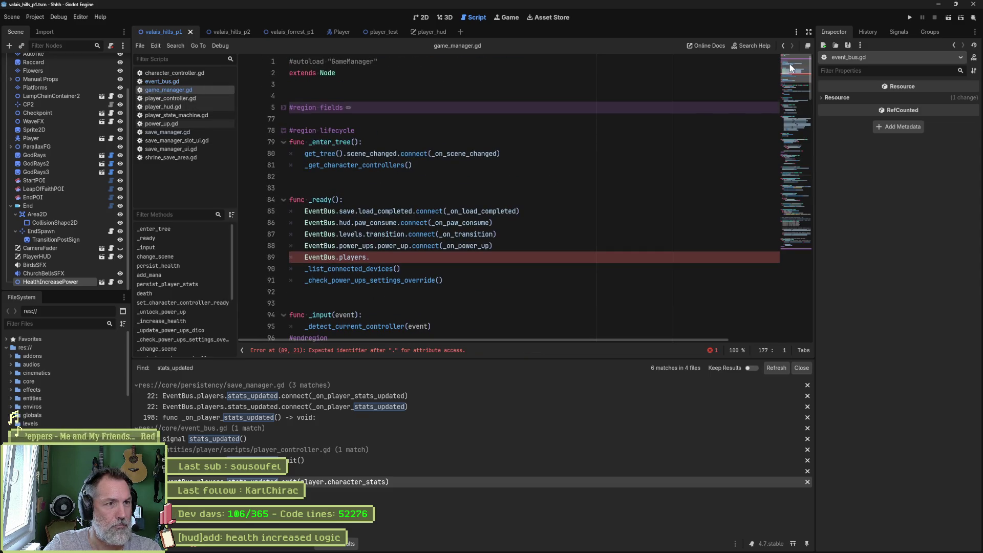
{"action": "left_click", "coordinate": [305, 257]}
{"action": "key", "text": "ctrl+z"}
{"action": "key", "text": "ctrl+z"}
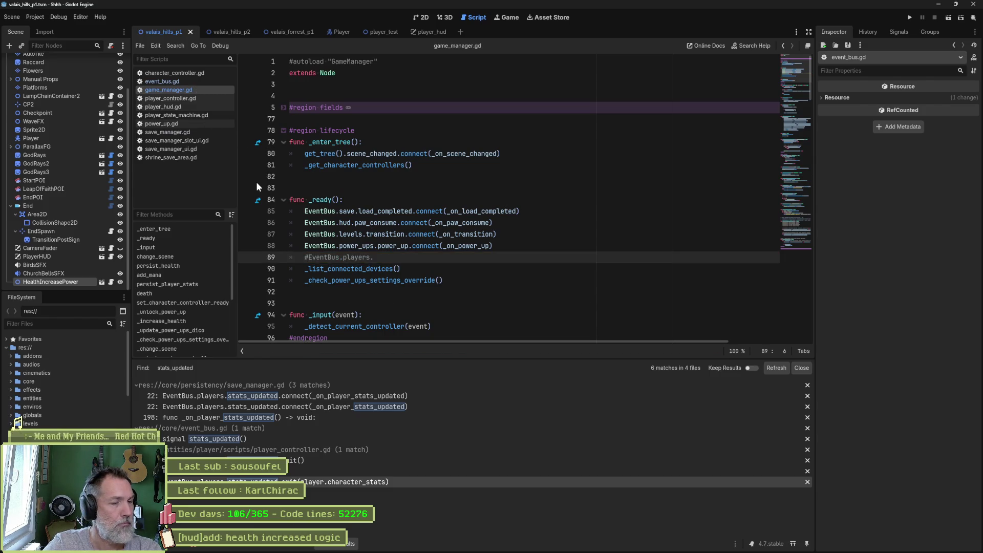
{"action": "key", "text": "F5"}
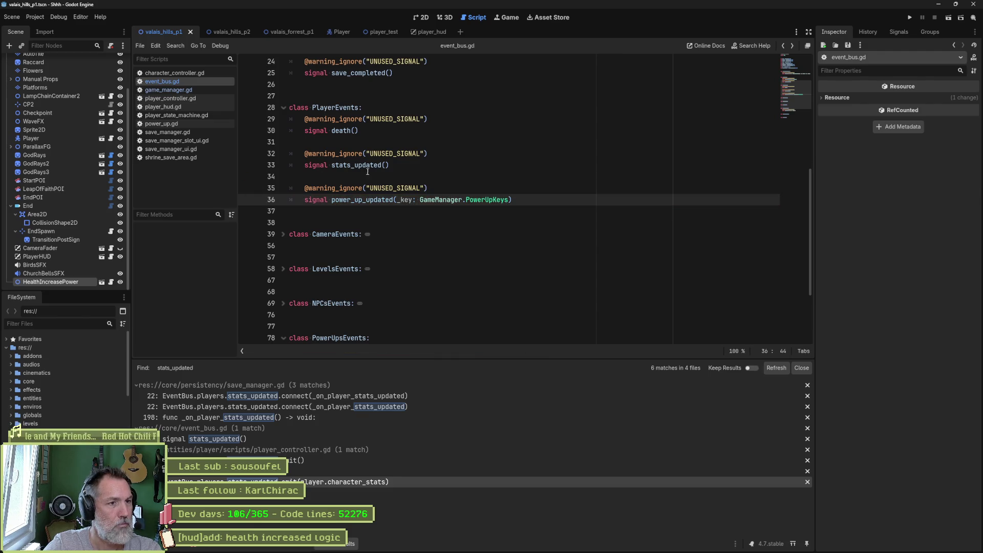
{"action": "mouse_move", "coordinate": [369, 200]}
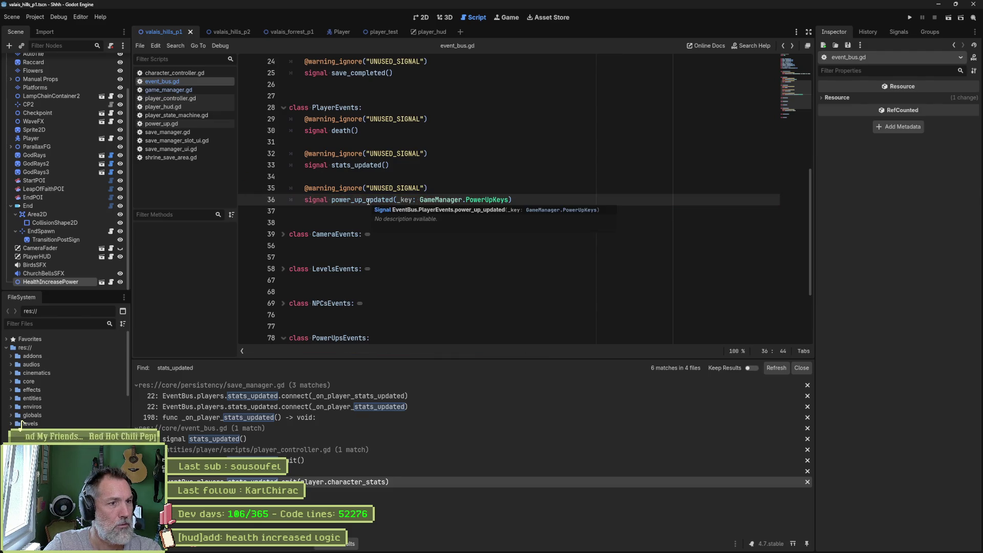
{"action": "mouse_move", "coordinate": [368, 177]}
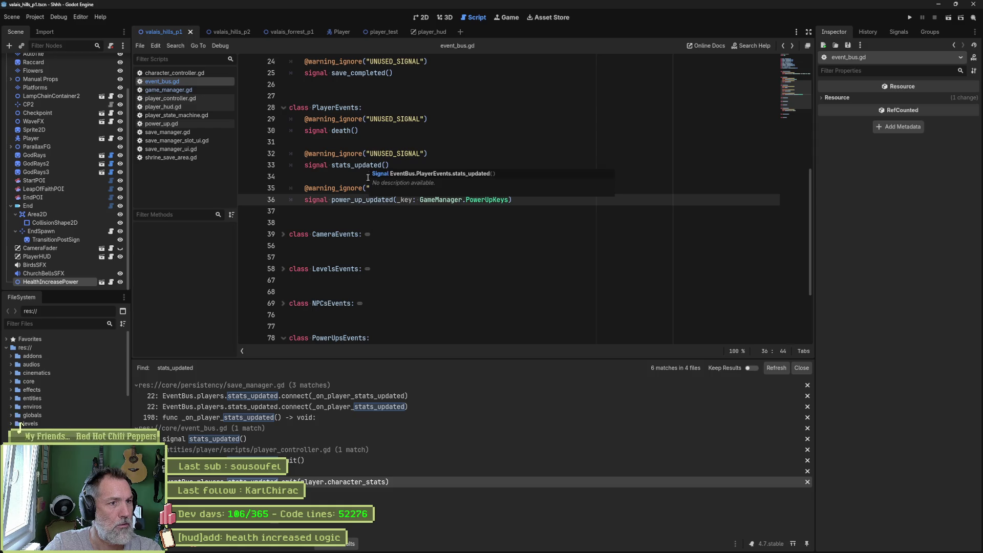
{"action": "double_click", "coordinate": [362, 200]}
Step: List all project matches for power_up_updated in Replace in Files
{"action": "key", "text": "ctrl+shift+r"}
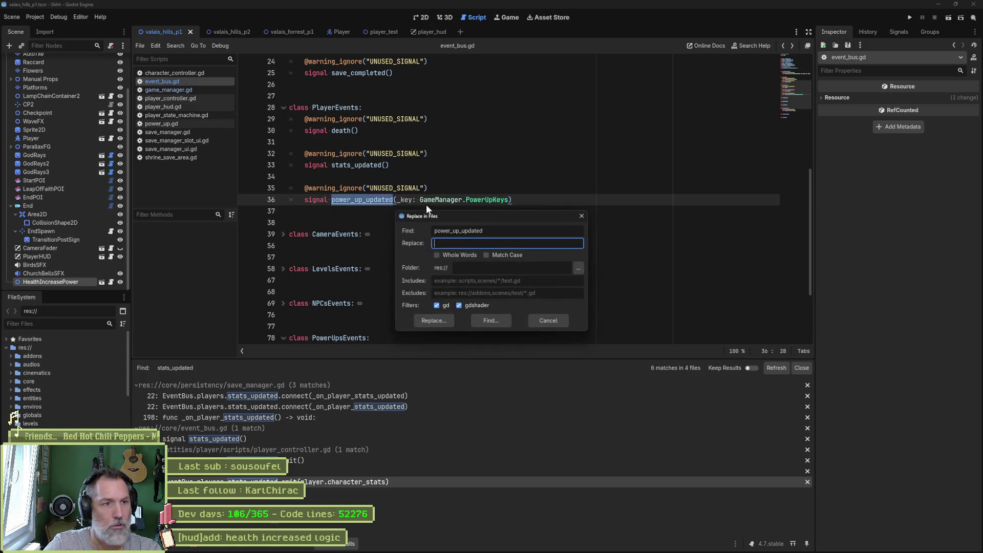
{"action": "double_click", "coordinate": [458, 230]}
{"action": "key", "text": "ctrl+c"}
{"action": "left_click", "coordinate": [464, 244]}
{"action": "key", "text": "ctrl+v"}
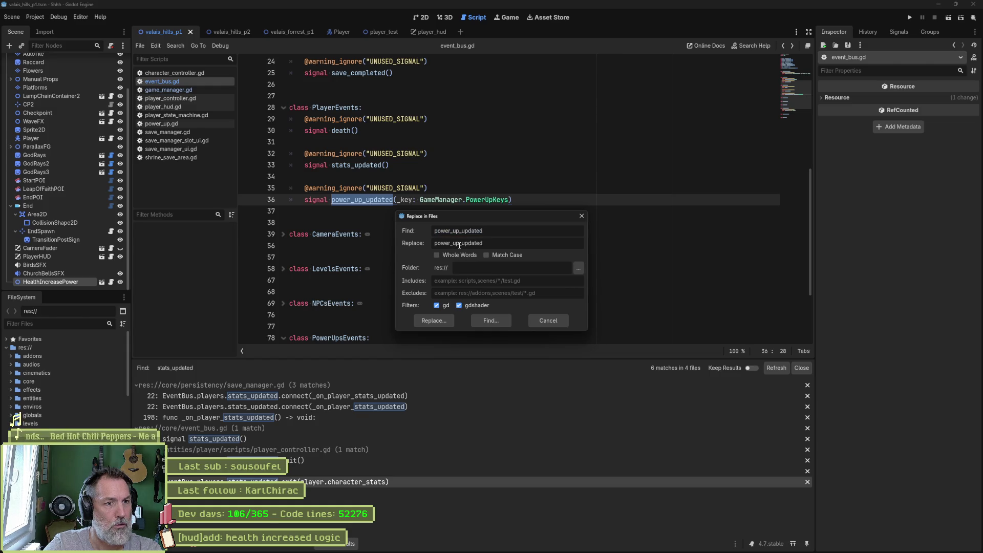
{"action": "left_click", "coordinate": [436, 321]}
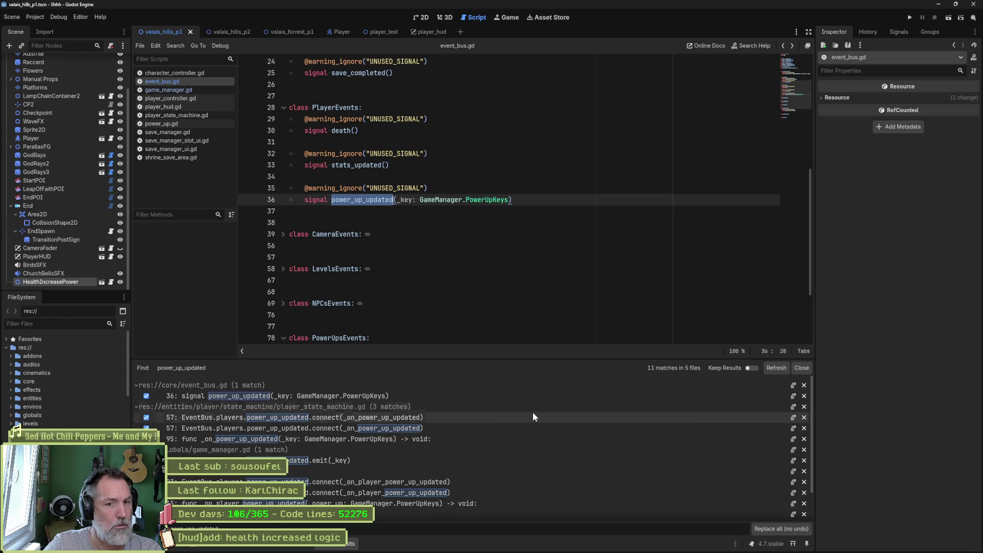
{"action": "scroll", "coordinate": [535, 420], "scroll_direction": "down", "scroll_amount": 3}
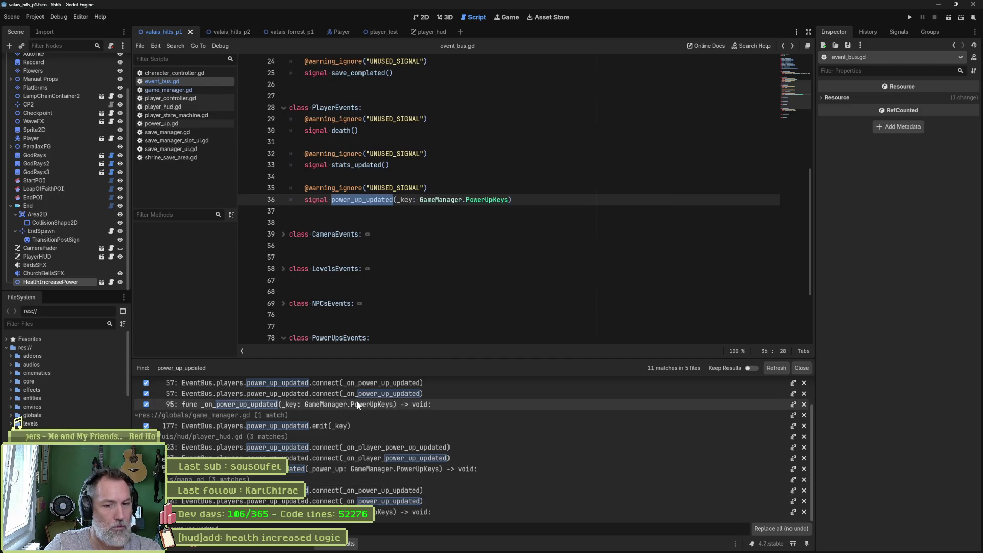
Step: Replace whole-word power_up_updated with power_ups_updated in all project files
{"action": "key", "text": "ctrl+shift+r"}
{"action": "left_click", "coordinate": [460, 253]}
{"action": "left_click", "coordinate": [469, 243]}
{"action": "key", "text": "ctrl+v"}
{"action": "left_click", "coordinate": [459, 243]}
{"action": "type", "text": "s"}
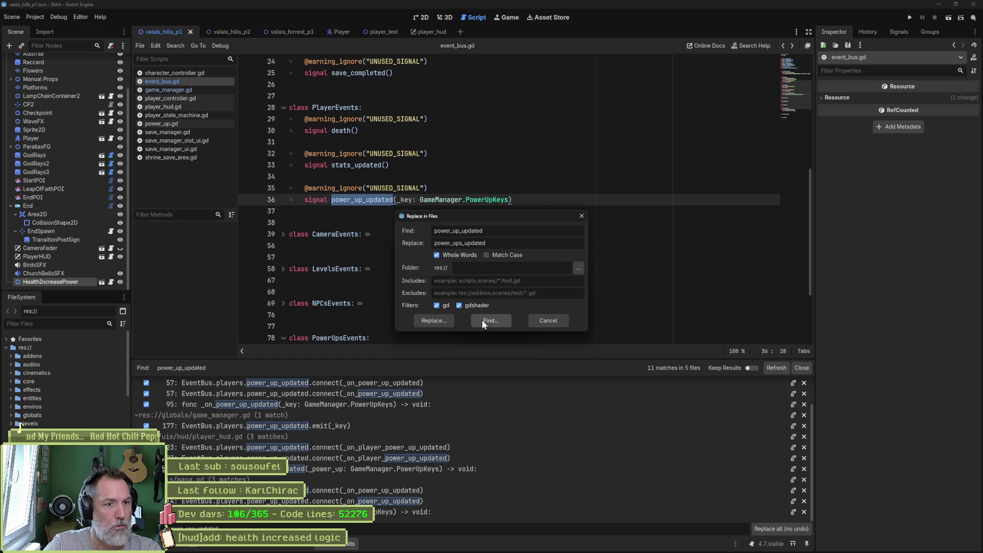
{"action": "left_click", "coordinate": [447, 318]}
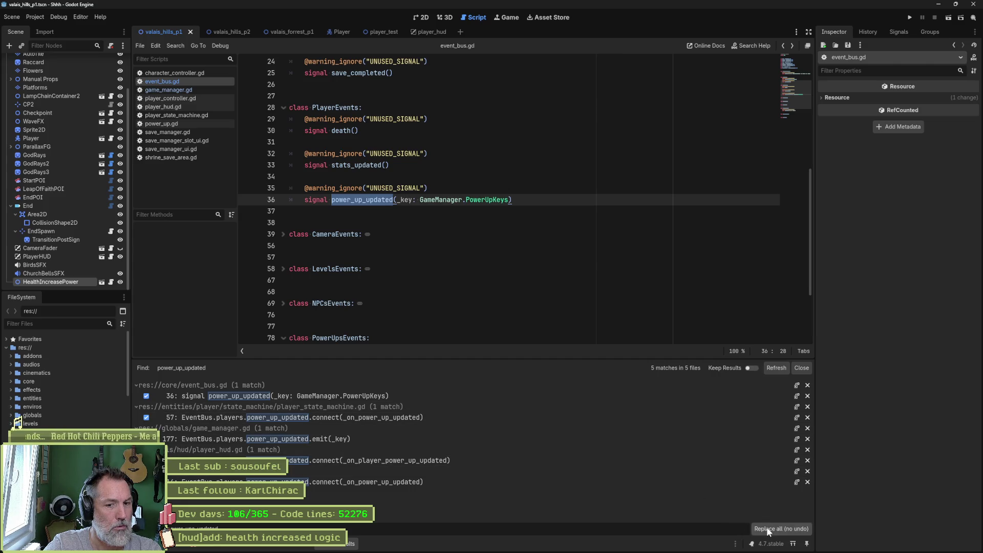
{"action": "left_click", "coordinate": [782, 528]}
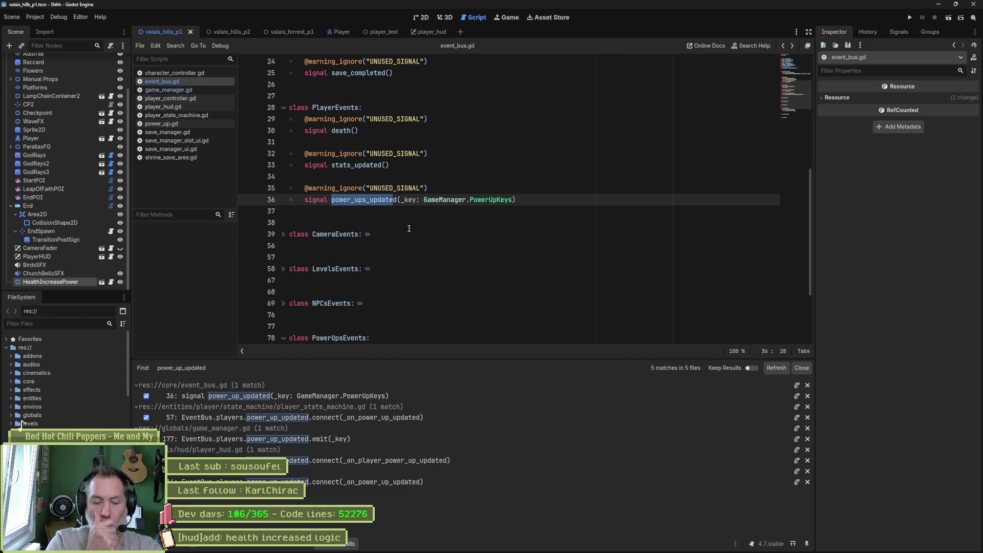
Step: Start a project-wide replace with _on_power_ups_updated as the replacement name
{"action": "key", "text": "shift+Right"}
{"action": "key", "text": "ctrl+shift+r"}
{"action": "double_click", "coordinate": [490, 231]}
{"action": "key", "text": "ctrl+c"}
{"action": "left_click", "coordinate": [445, 244]}
{"action": "key", "text": "ctrl+v"}
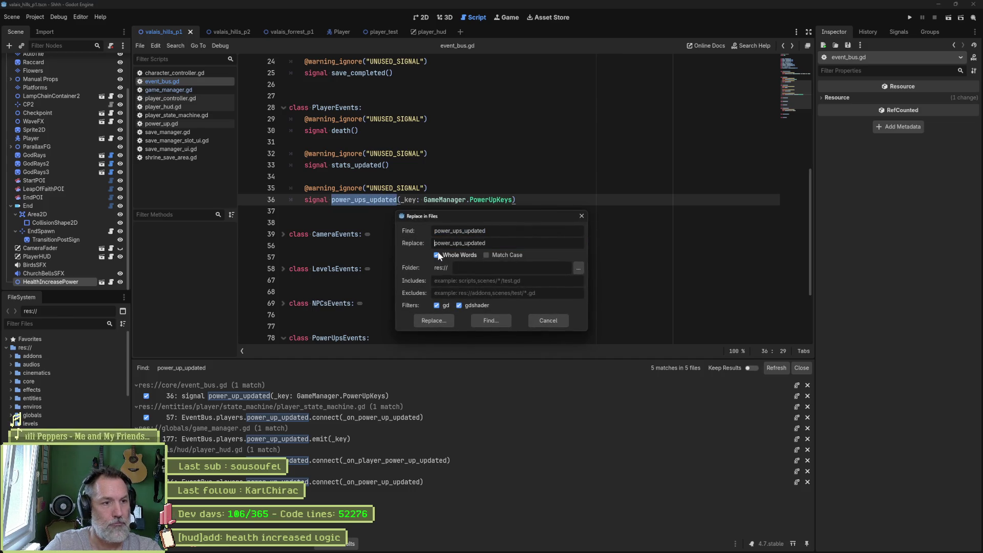
{"action": "key", "text": "Home"}
{"action": "type", "text": "_on_"}
Step: Replace every _on_power_up_updated match, then open character_controller.gd
{"action": "key", "text": "shift+Tab"}
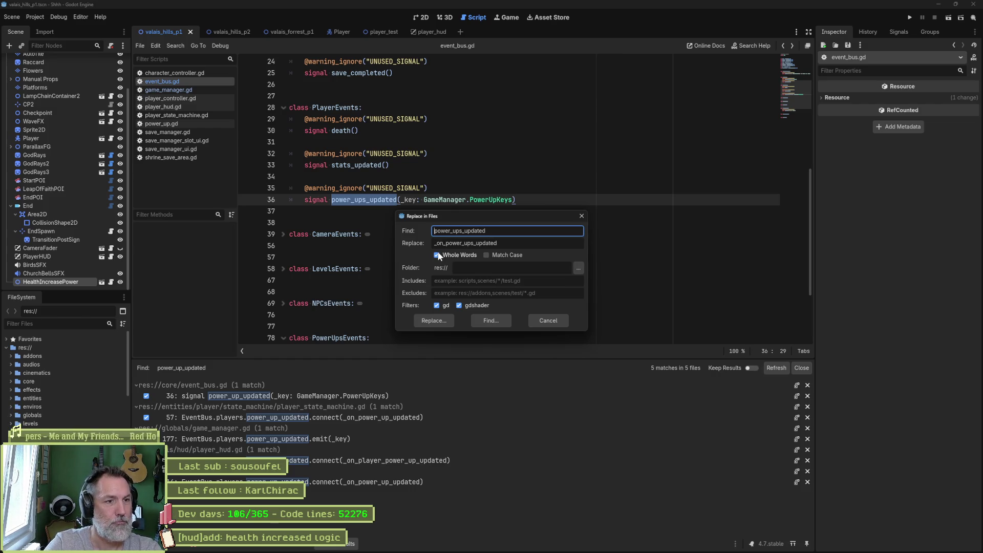
{"action": "type", "text": "_on_"}
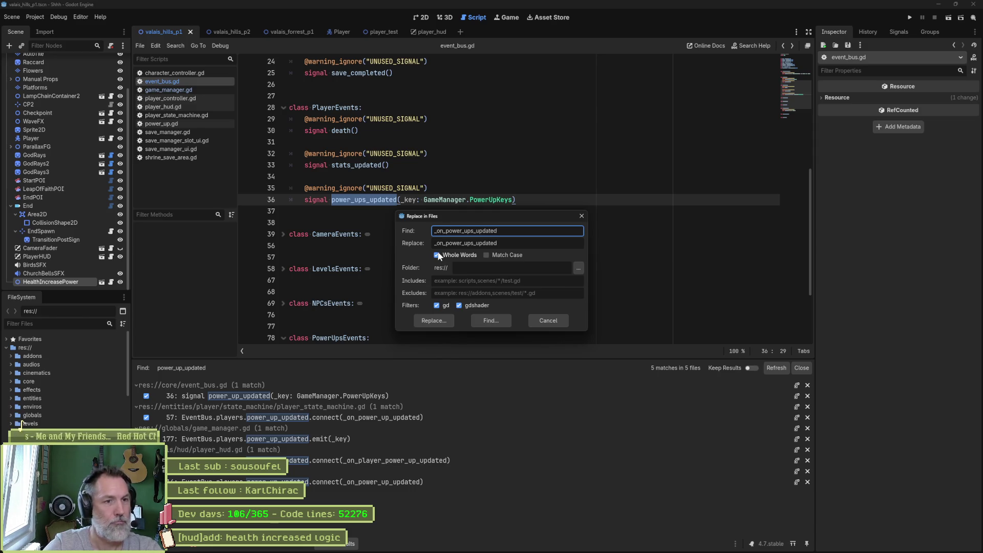
{"action": "key", "text": "BackSpace"}
{"action": "left_click", "coordinate": [444, 318]}
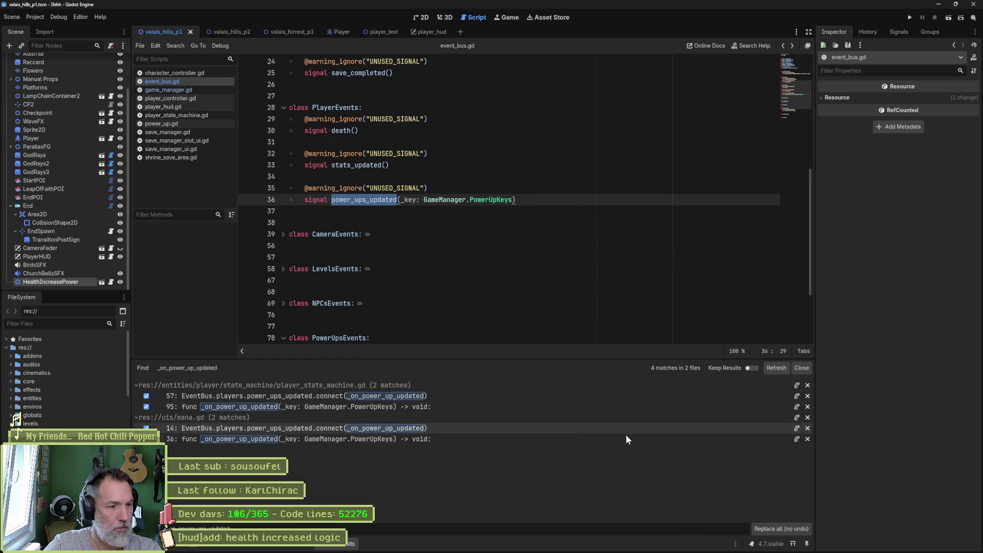
{"action": "left_click", "coordinate": [769, 527]}
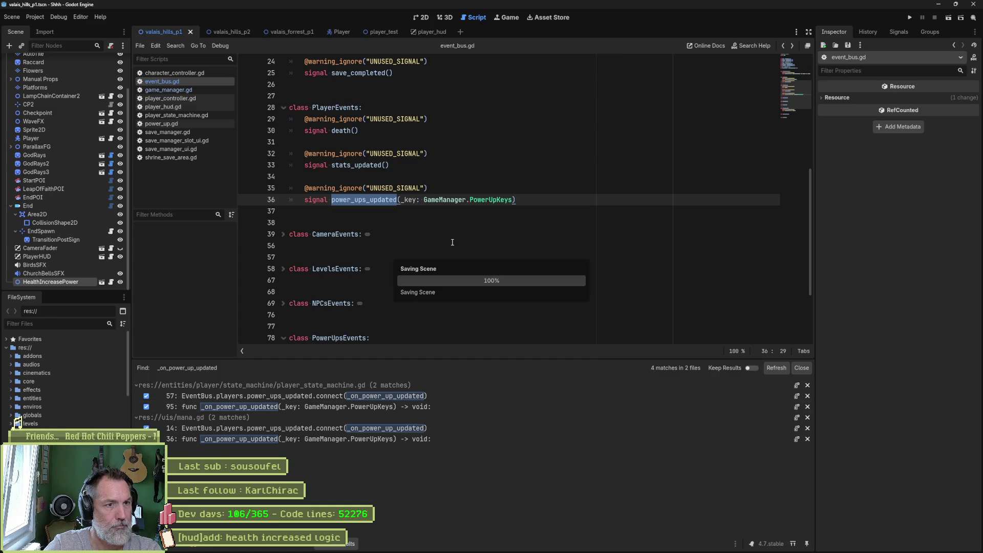
{"action": "left_click", "coordinate": [444, 227]}
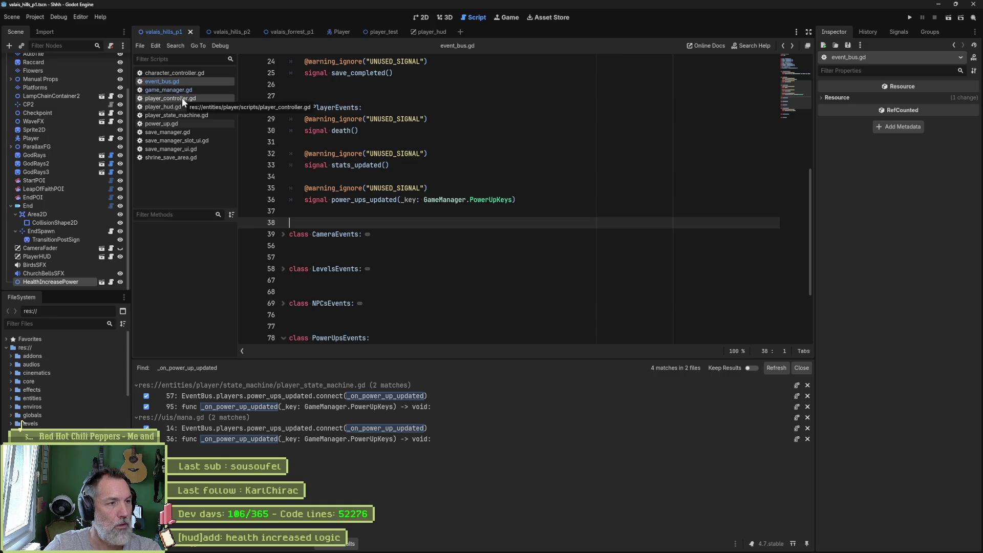
{"action": "left_click", "coordinate": [193, 75]}
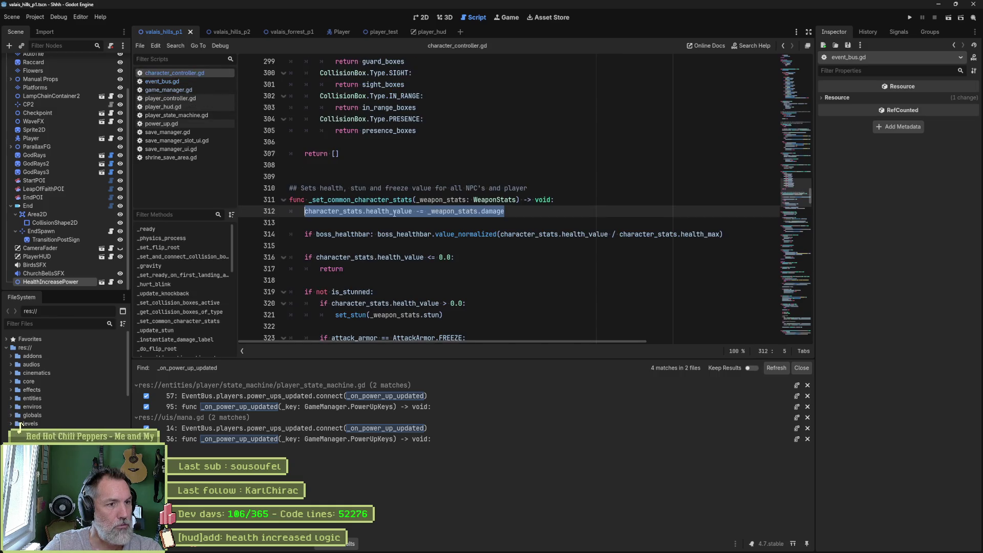
Step: Review the health-reduction code on line 312 of character_controller.gd
{"action": "left_click_drag", "start_coordinate": [361, 209], "coordinate": [512, 210]}
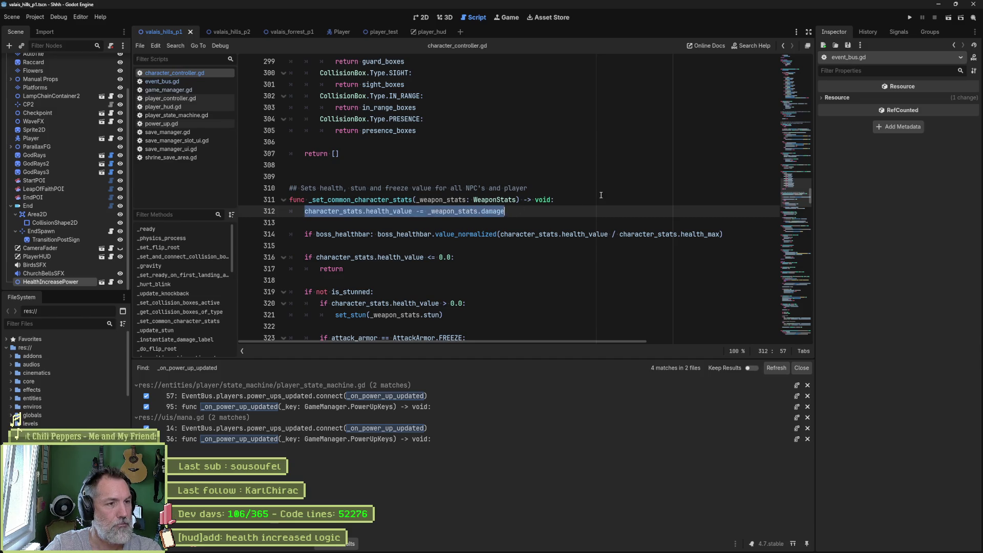
{"action": "scroll", "coordinate": [574, 218], "scroll_direction": "down", "scroll_amount": 2}
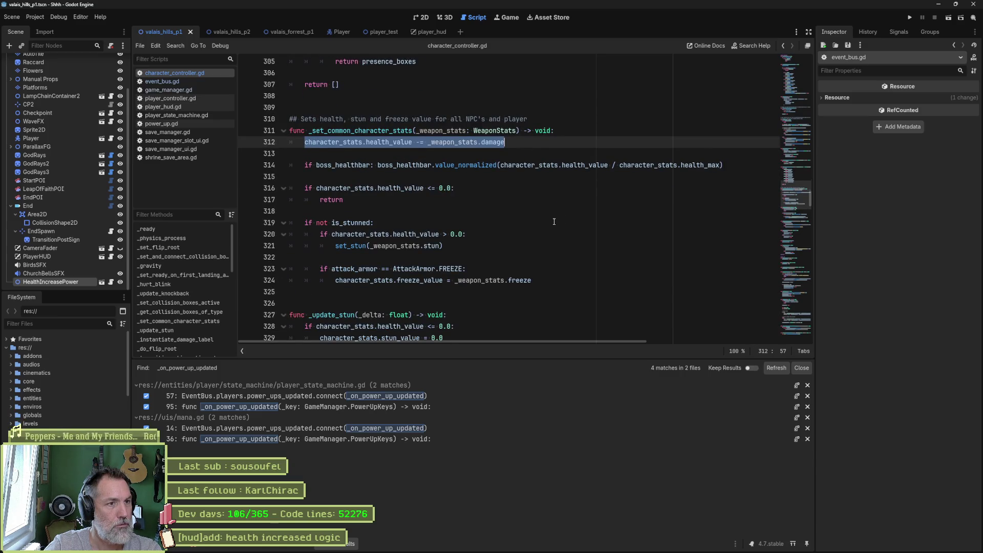
{"action": "scroll", "coordinate": [419, 197], "scroll_direction": "down", "scroll_amount": 3}
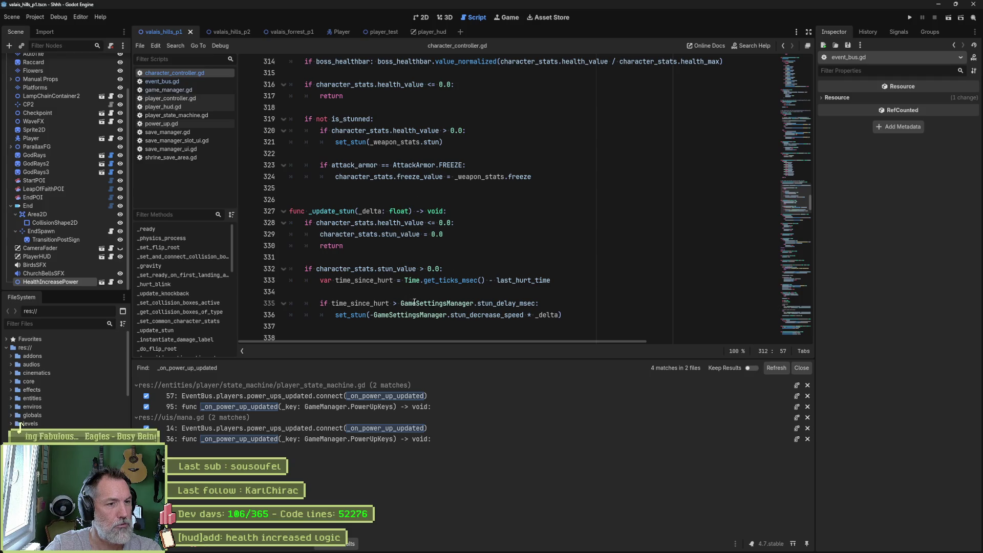
{"action": "scroll", "coordinate": [469, 259], "scroll_direction": "down", "scroll_amount": 2}
{"action": "scroll", "coordinate": [468, 258], "scroll_direction": "down", "scroll_amount": 1}
{"action": "scroll", "coordinate": [476, 253], "scroll_direction": "up", "scroll_amount": 7}
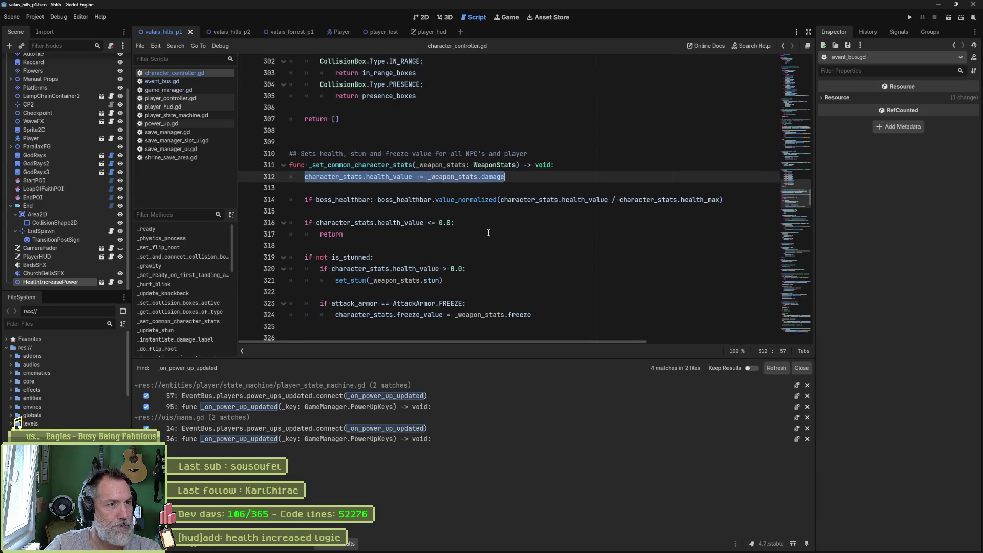
Step: Find all uses of _set_common_character_stats, view the line 572 call, then open player_controller.gd
{"action": "double_click", "coordinate": [404, 165]}
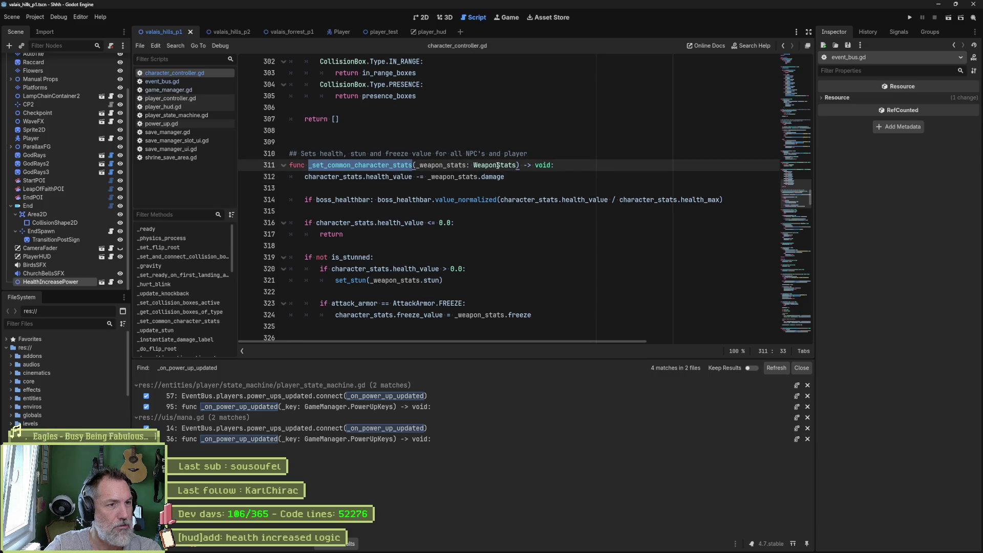
{"action": "key", "text": "ctrl+shift+f"}
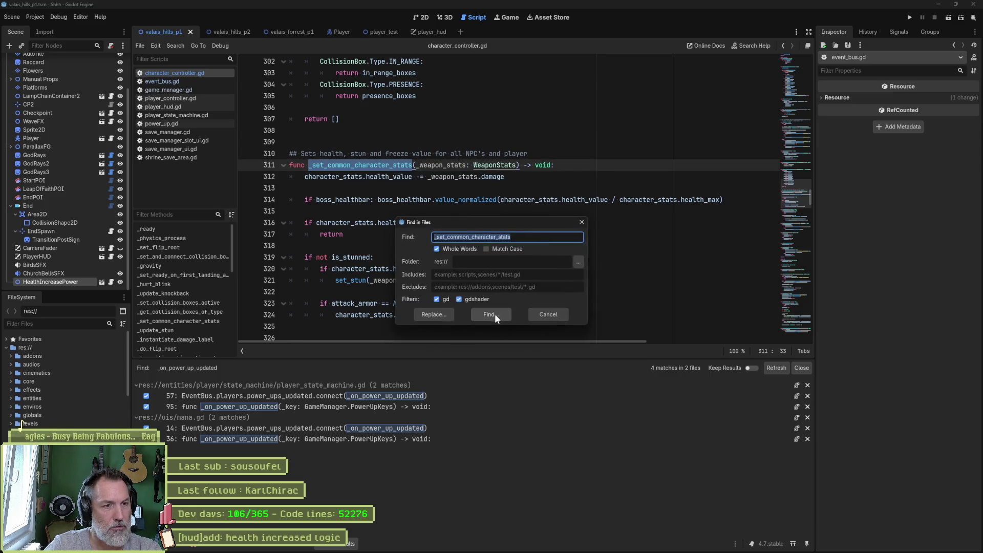
{"action": "left_click", "coordinate": [494, 315]}
{"action": "left_click", "coordinate": [324, 405]}
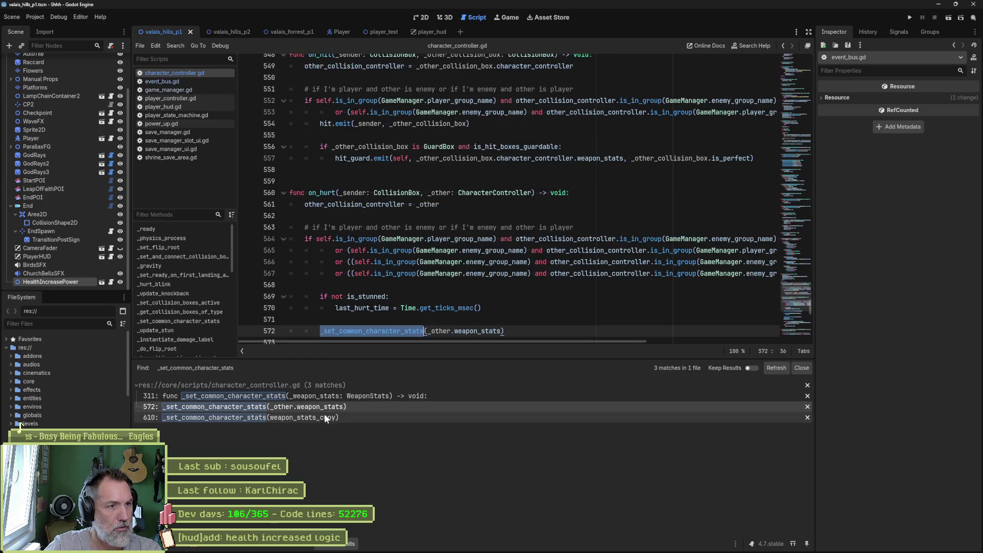
{"action": "scroll", "coordinate": [364, 318], "scroll_direction": "down", "scroll_amount": 3}
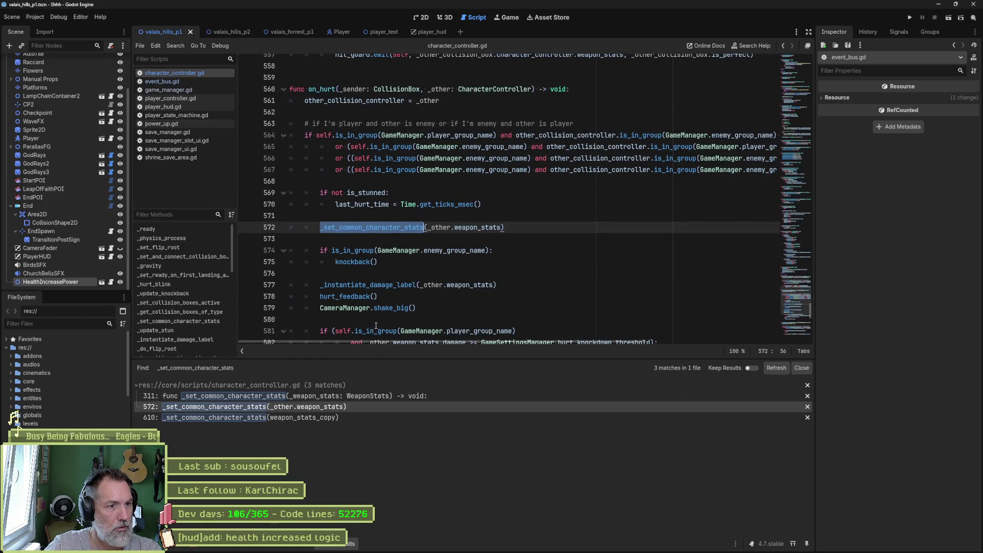
{"action": "scroll", "coordinate": [380, 319], "scroll_direction": "down", "scroll_amount": 3}
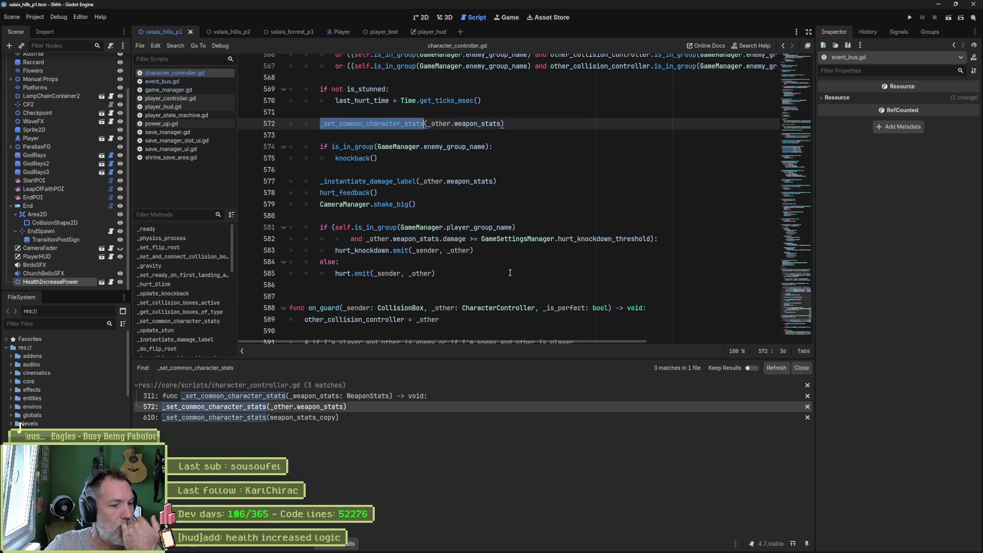
{"action": "left_click", "coordinate": [169, 98]}
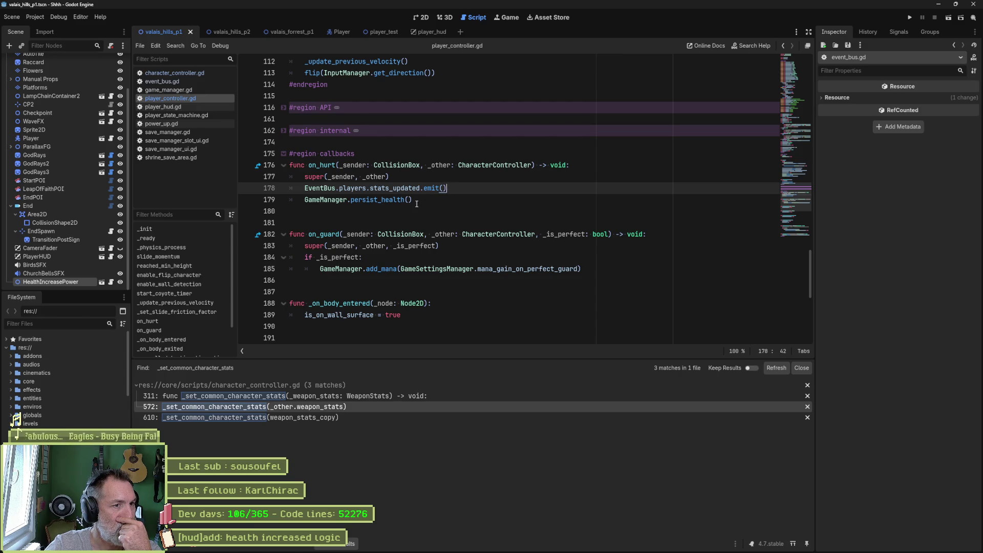
Step: Comment out GameManager.persist_health() on line 179 of player_controller.gd
{"action": "left_click_drag", "start_coordinate": [417, 199], "coordinate": [304, 200]}
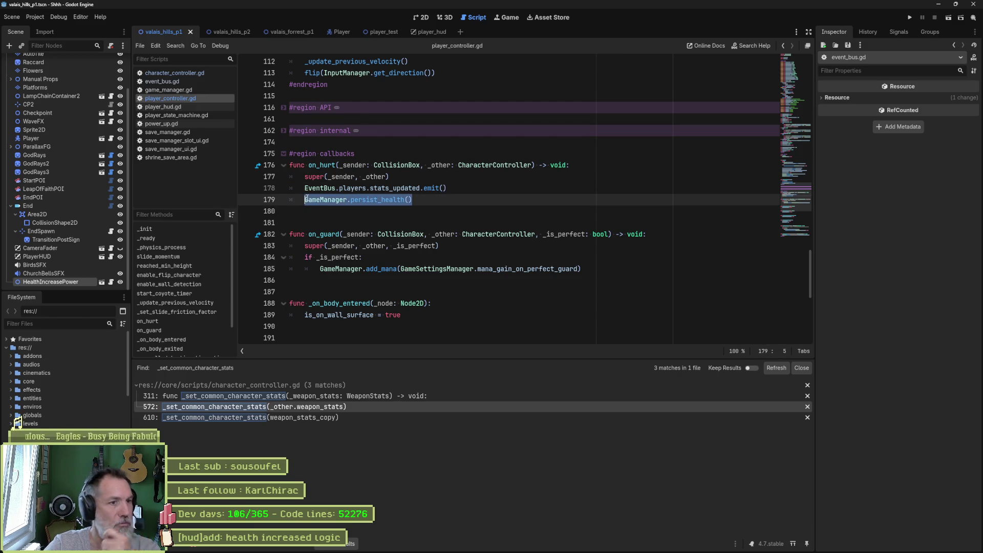
{"action": "key", "text": "ctrl+x"}
{"action": "key", "text": "ctrl+z"}
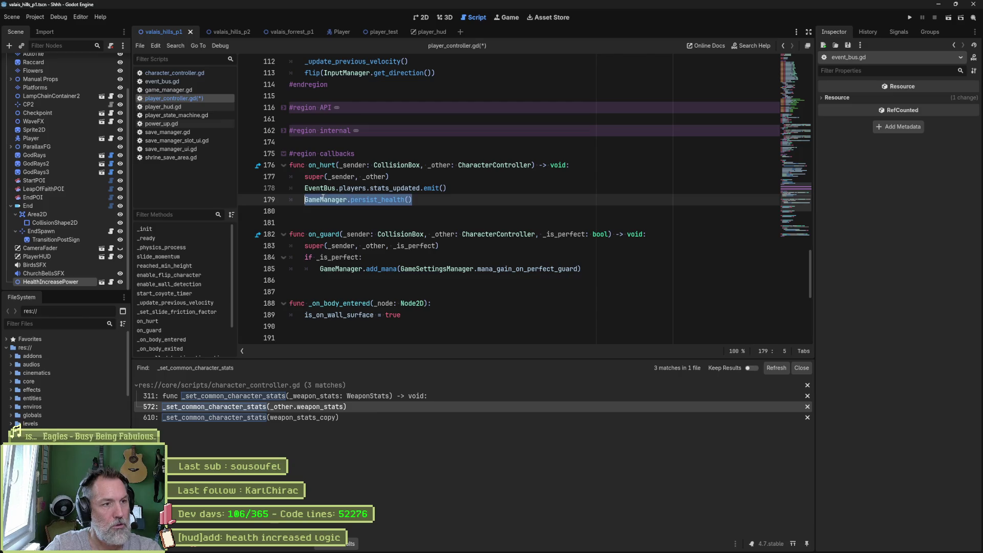
{"action": "left_click", "coordinate": [306, 200]}
{"action": "type", "text": "#"}
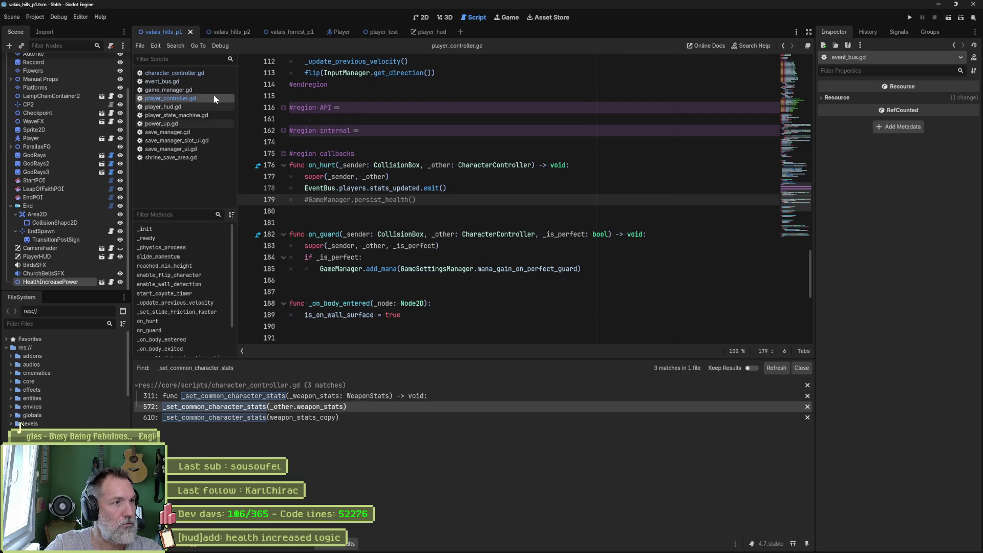
Step: Uncomment line 89 in game_manager.gd's _ready and complete it to EventBus.players.stats_updated
{"action": "left_click", "coordinate": [199, 91]}
{"action": "left_click", "coordinate": [148, 238]}
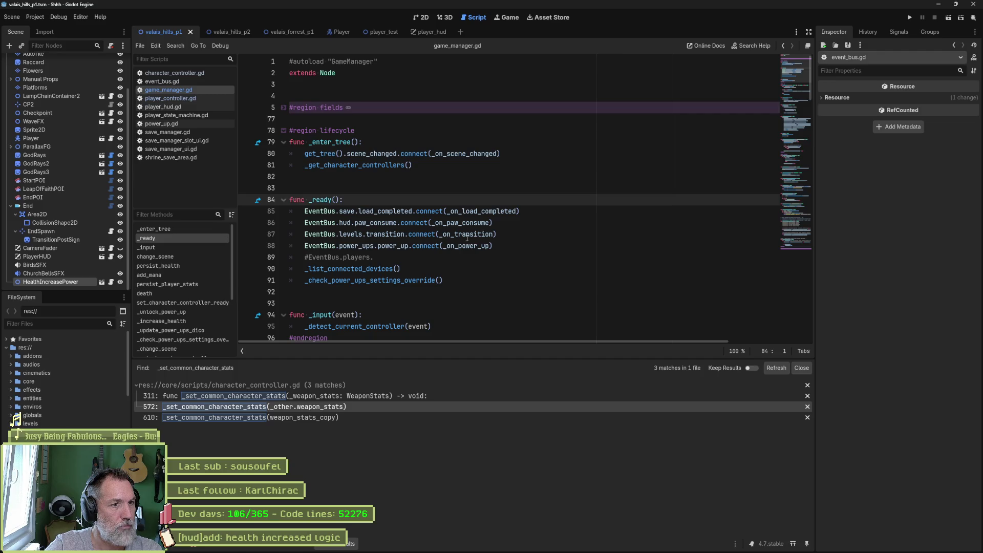
{"action": "left_click", "coordinate": [320, 257]}
{"action": "key", "text": "ctrl+k"}
{"action": "key", "text": "End"}
{"action": "key", "text": "ctrl+space"}
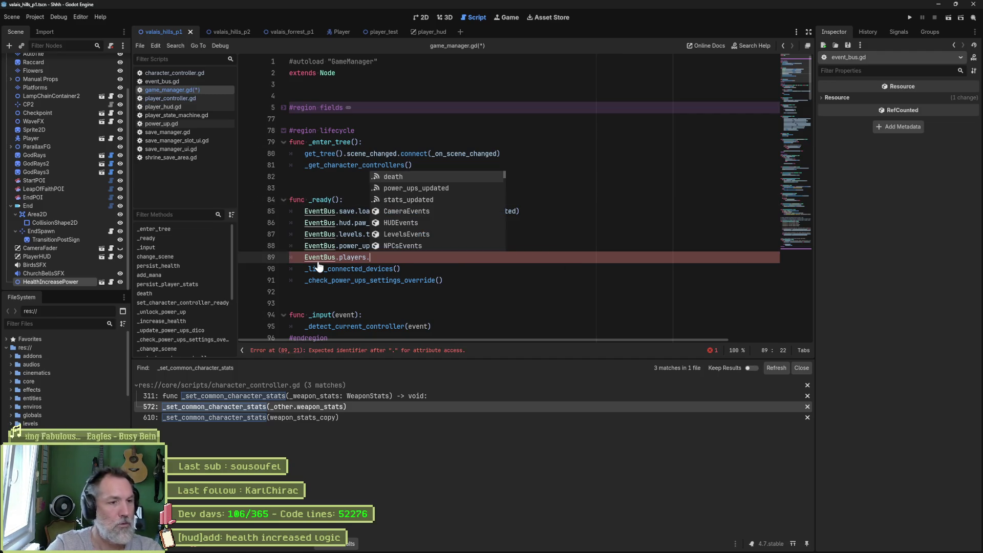
{"action": "key", "text": "Down"}
{"action": "key", "text": "Down"}
{"action": "key", "text": "Return"}
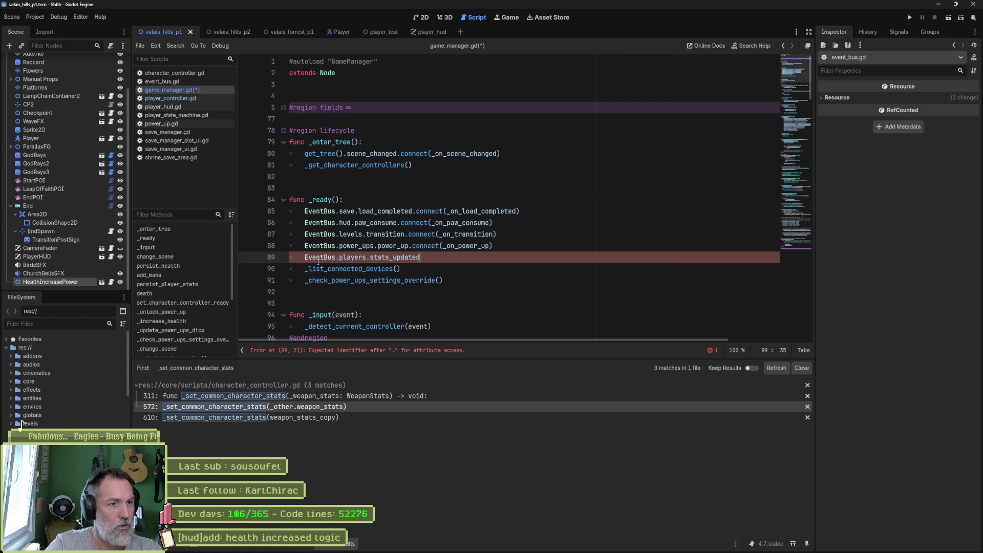
Step: Connect stats_updated to _on_player_stats_updated and start a new handler containing the pasted persist_health call
{"action": "type", "text": ".connect"}
{"action": "type", "text": "(_"}
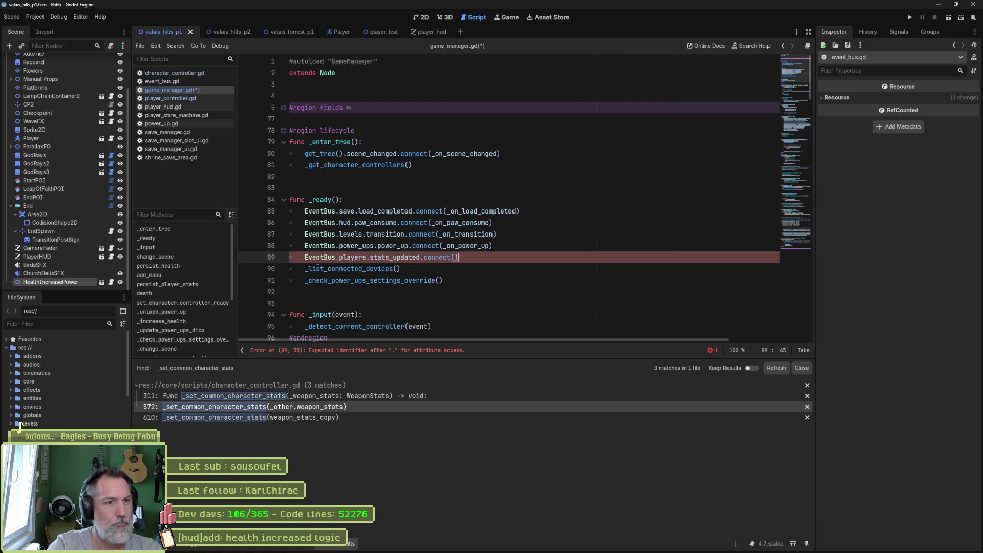
{"action": "type", "text": "player_stats_"}
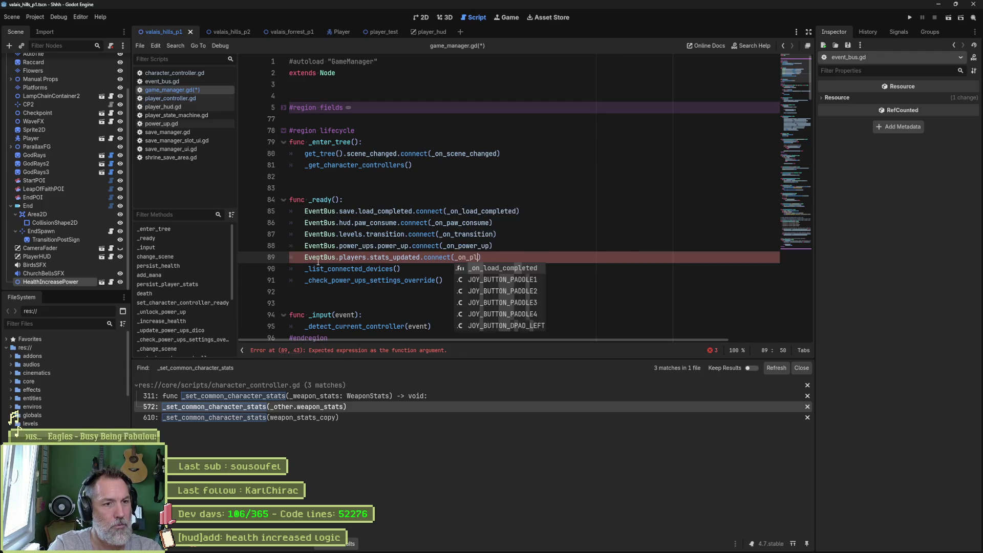
{"action": "type", "text": "updated"}
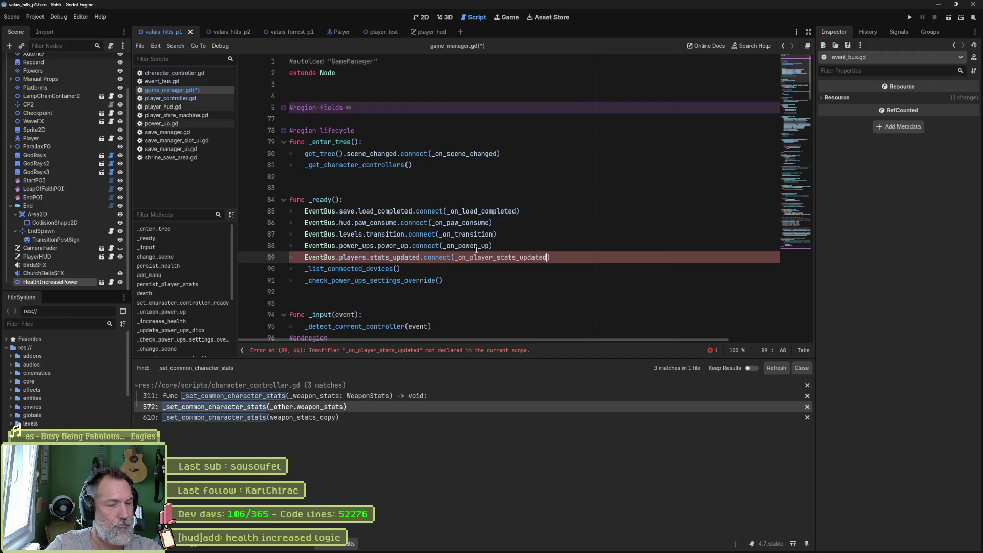
{"action": "left_click", "coordinate": [430, 292]}
{"action": "key", "text": "Return"}
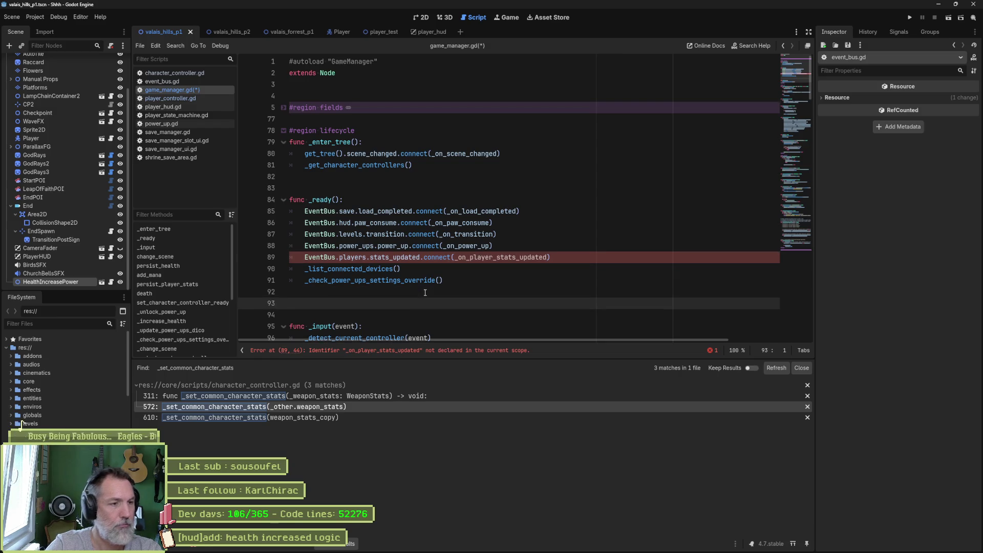
{"action": "type", "text": "func"}
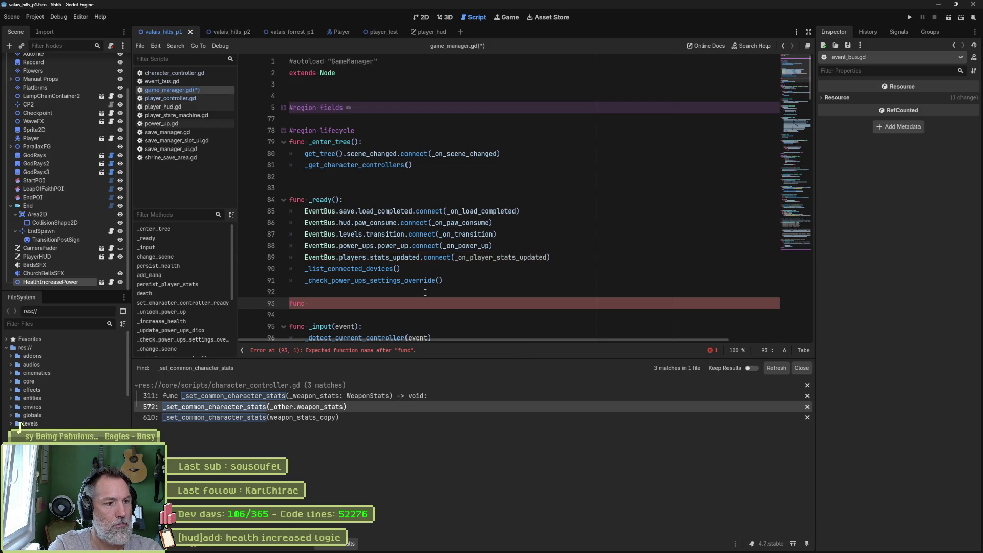
{"action": "key", "text": "Return"}
{"action": "key", "text": "ctrl+v"}
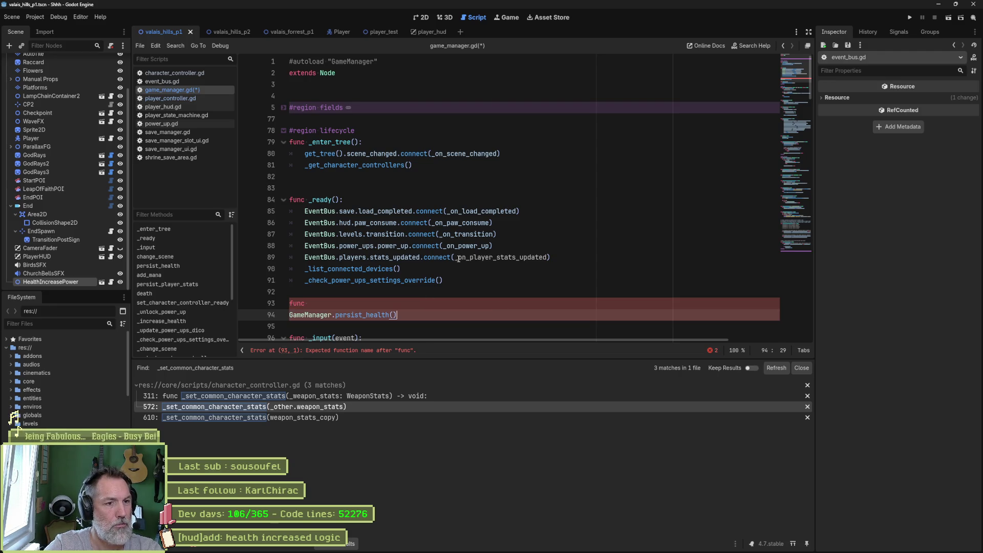
Step: Define func _on_player_stats_updated() -> void: with the persist_health call indented as its body
{"action": "double_click", "coordinate": [459, 257]}
{"action": "key", "text": "ctrl+c"}
{"action": "left_click", "coordinate": [434, 306]}
{"action": "key", "text": "ctrl+v"}
{"action": "type", "text": "() -"}
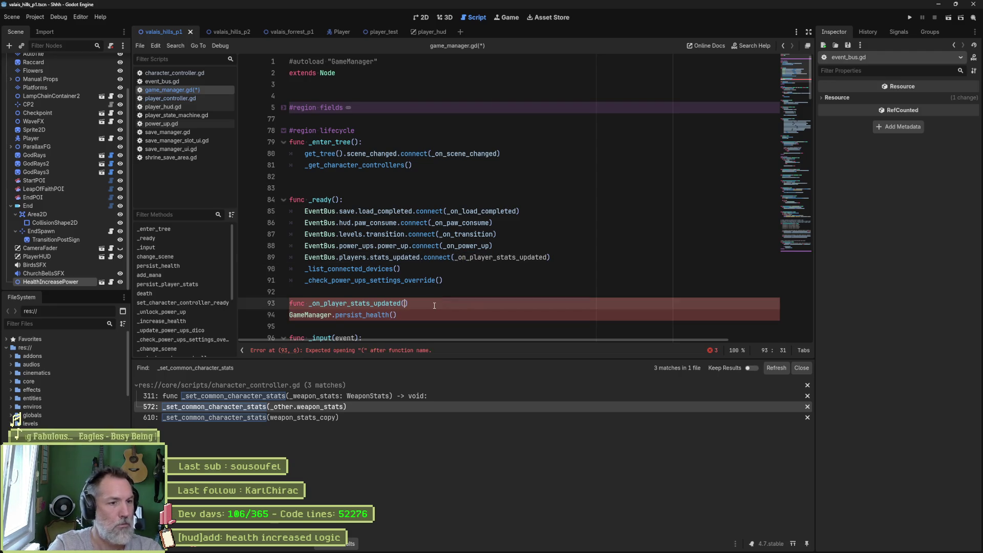
{"action": "type", "text": "> void:"}
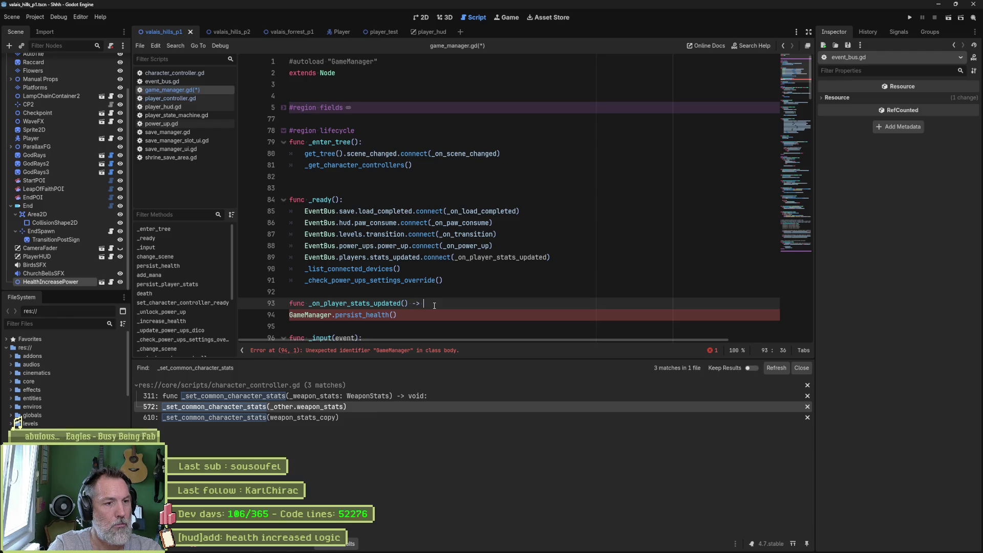
{"action": "key", "text": "Down"}
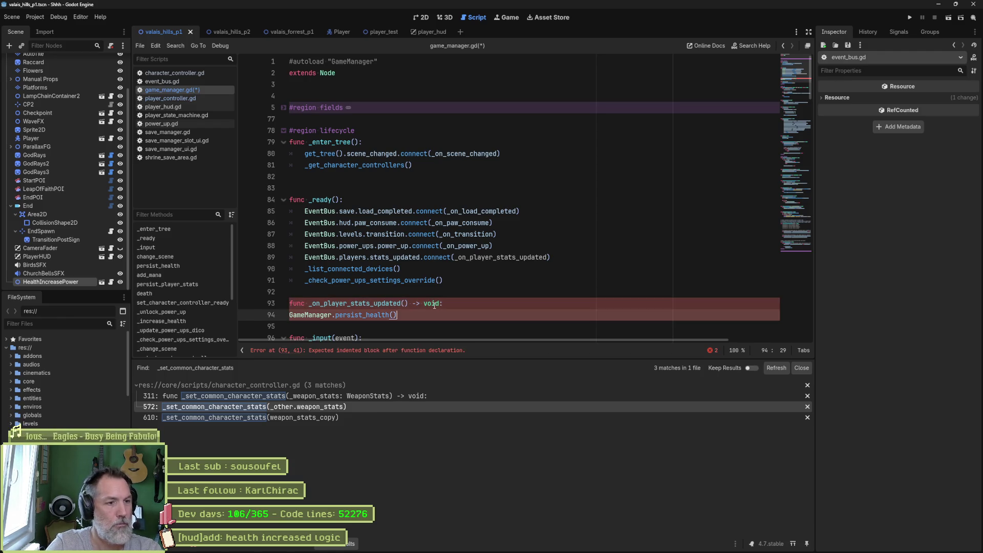
{"action": "key", "text": "Home"}
{"action": "key", "text": "Tab"}
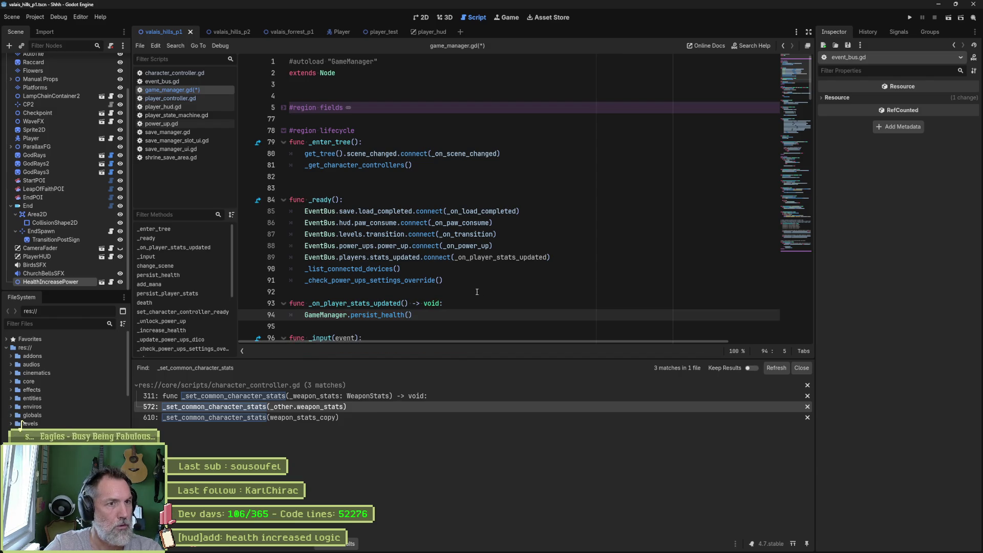
Step: Remove the 'GameManager.' prefix from persist_health() on line 94 and save game_manager.gd
{"action": "double_click", "coordinate": [321, 315]}
{"action": "key", "text": "Delete"}
{"action": "key", "text": "Delete"}
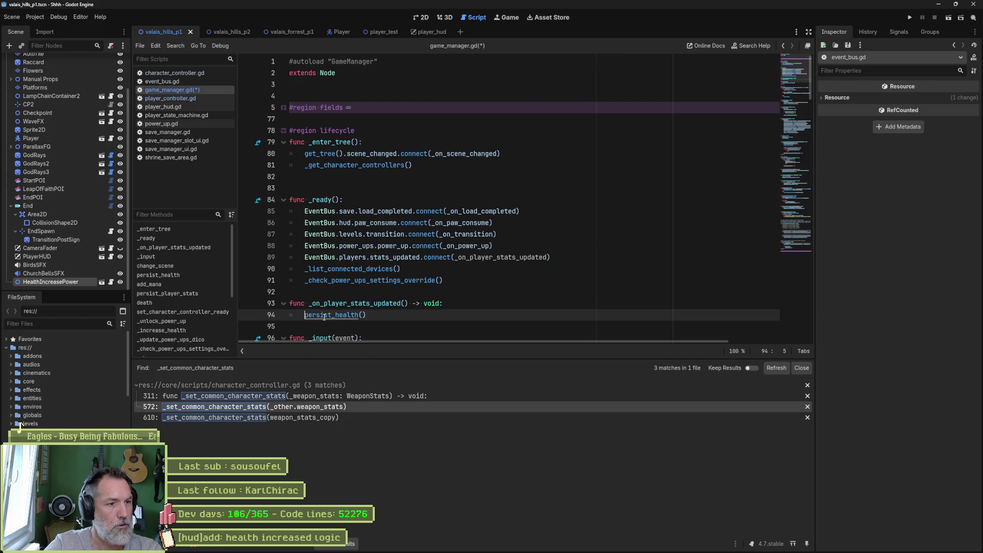
{"action": "key", "text": "ctrl+s"}
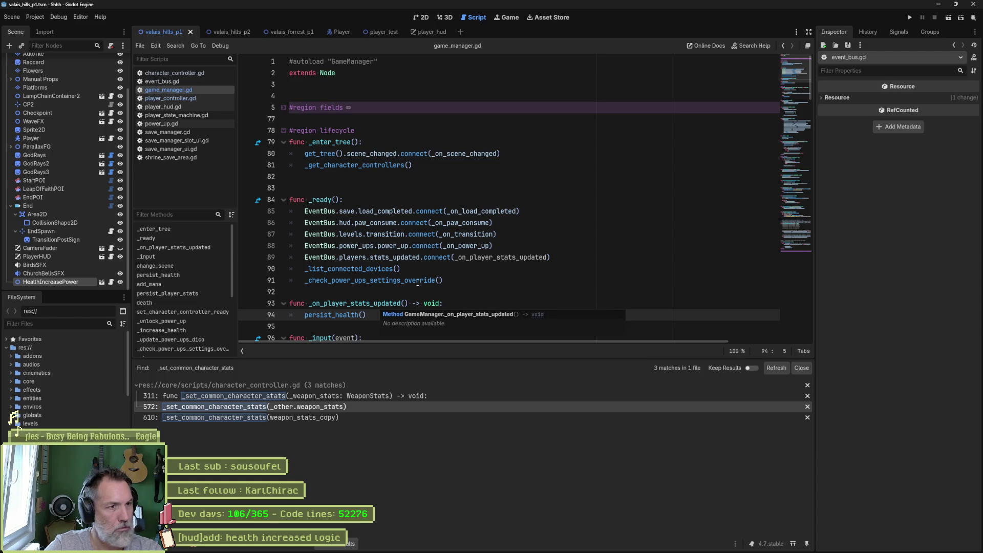
{"action": "left_click", "coordinate": [359, 314], "text": "ctrl"}
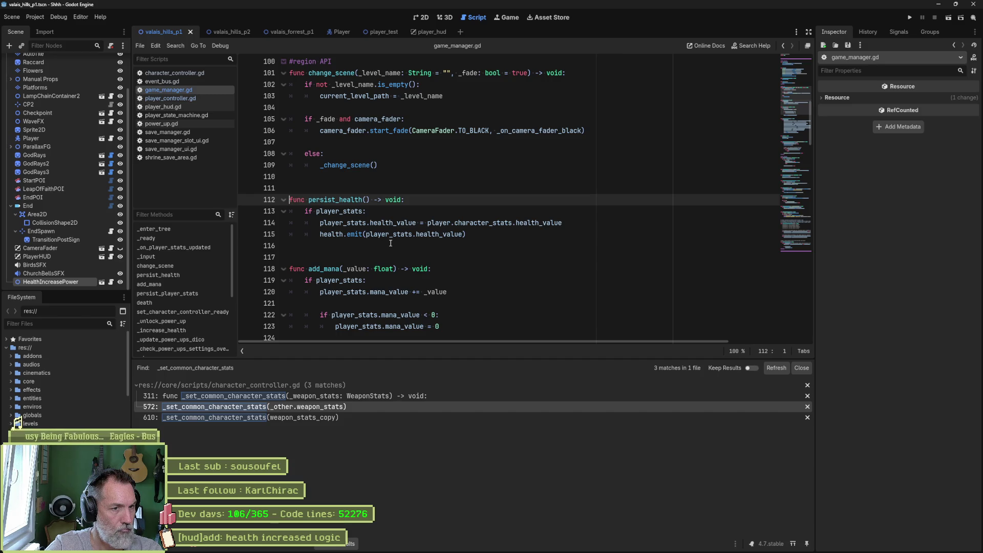
Step: Search the whole project for 'health.' (0 matches), then return to the _on_player_stats_updated handler
{"action": "left_click_drag", "start_coordinate": [466, 234], "coordinate": [321, 236]}
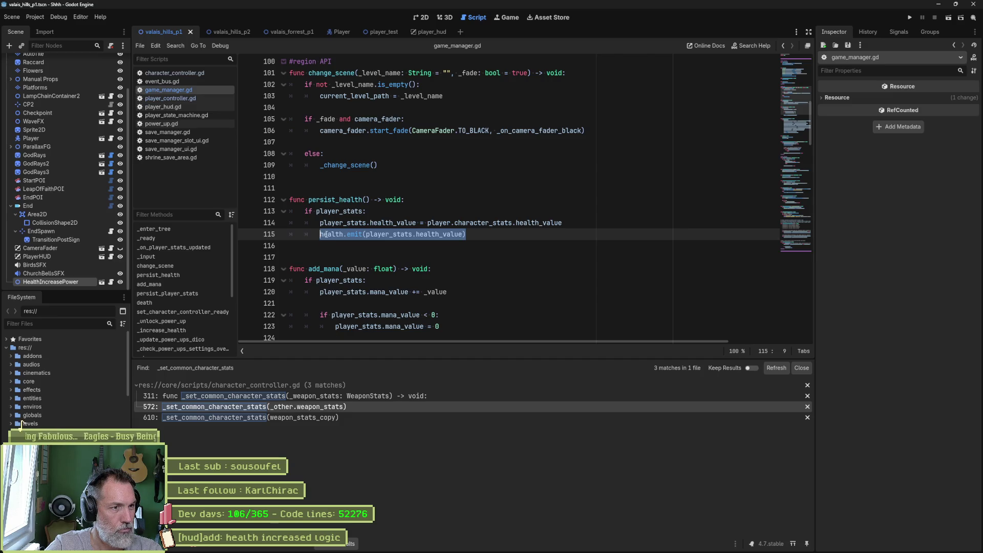
{"action": "double_click", "coordinate": [326, 235]}
{"action": "key", "text": "shift+Right"}
{"action": "key", "text": "ctrl+shift+f"}
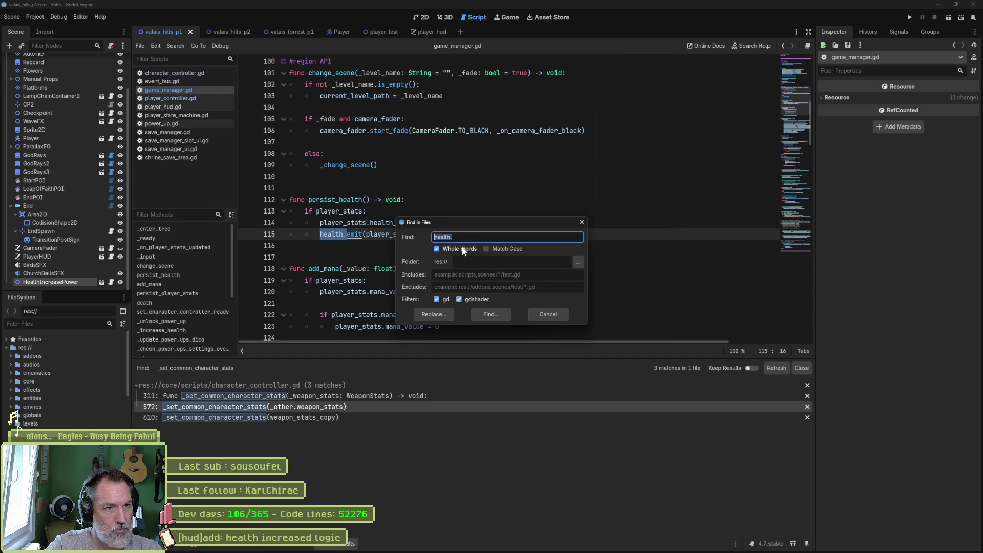
{"action": "left_click", "coordinate": [477, 314]}
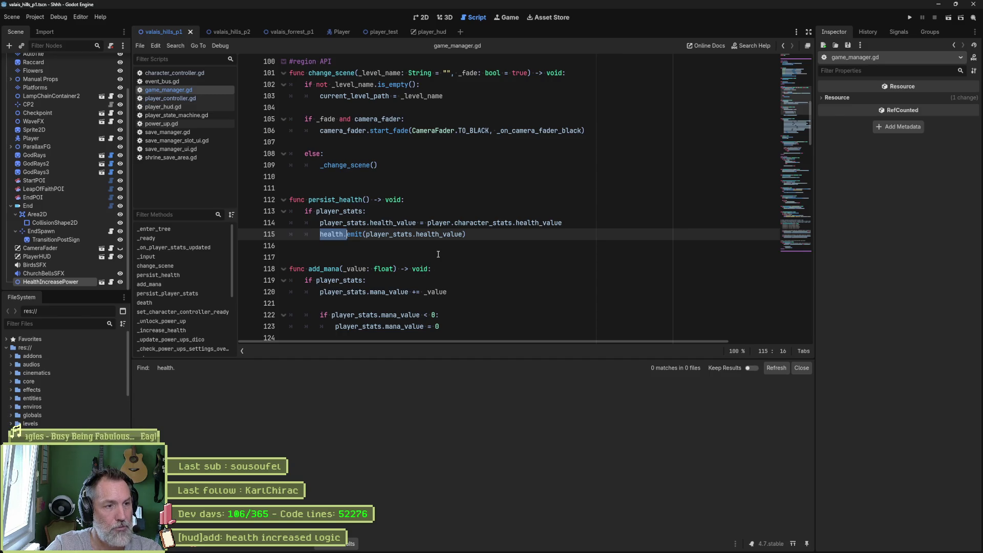
{"action": "left_click", "coordinate": [507, 232]}
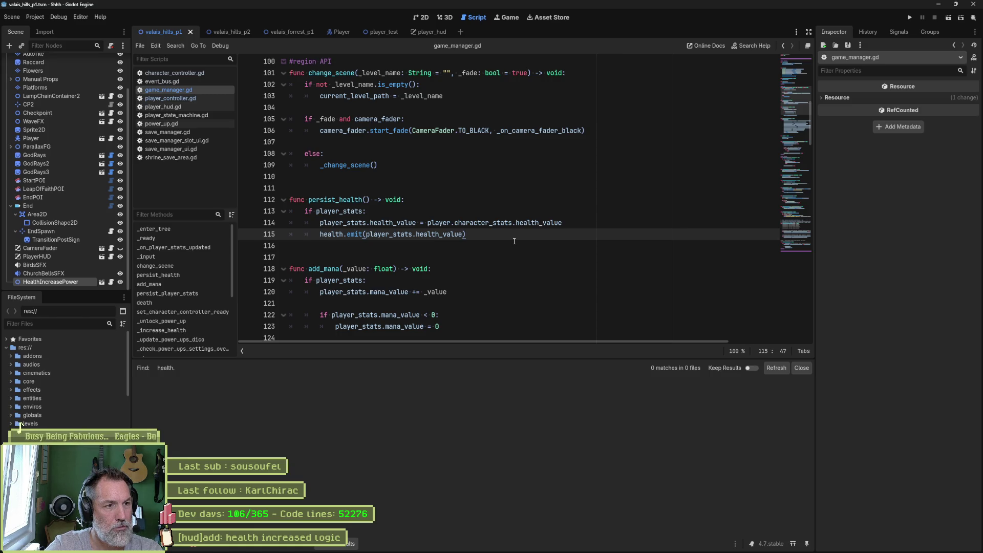
{"action": "key", "text": "alt+Left"}
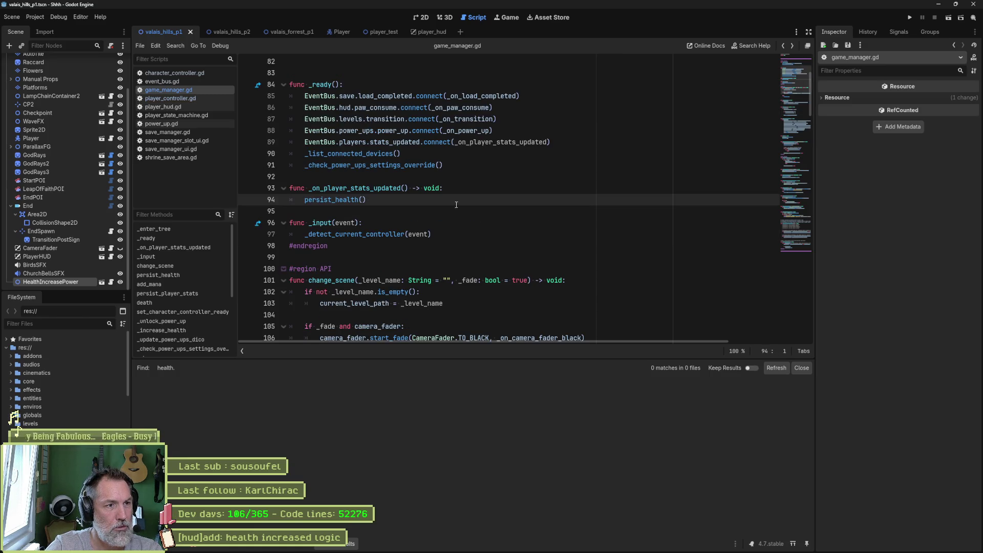
Step: Move _on_player_stats_updated into the callbacks region after _on_camera_fader_black and save
{"action": "left_click_drag", "start_coordinate": [456, 205], "coordinate": [478, 167]}
{"action": "key", "text": "Delete"}
{"action": "left_click", "coordinate": [523, 188]}
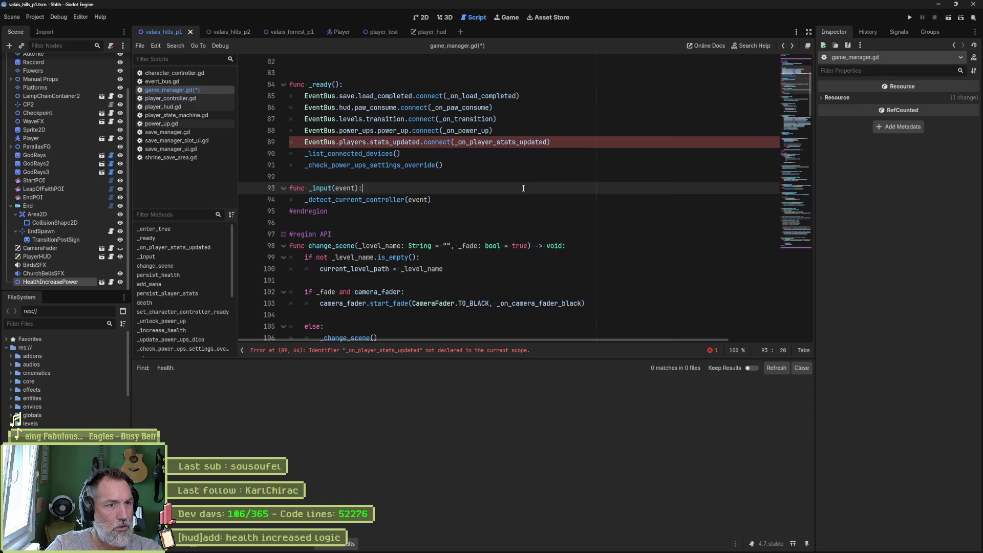
{"action": "key", "text": "ctrl+alt+f"}
{"action": "left_click", "coordinate": [361, 200]}
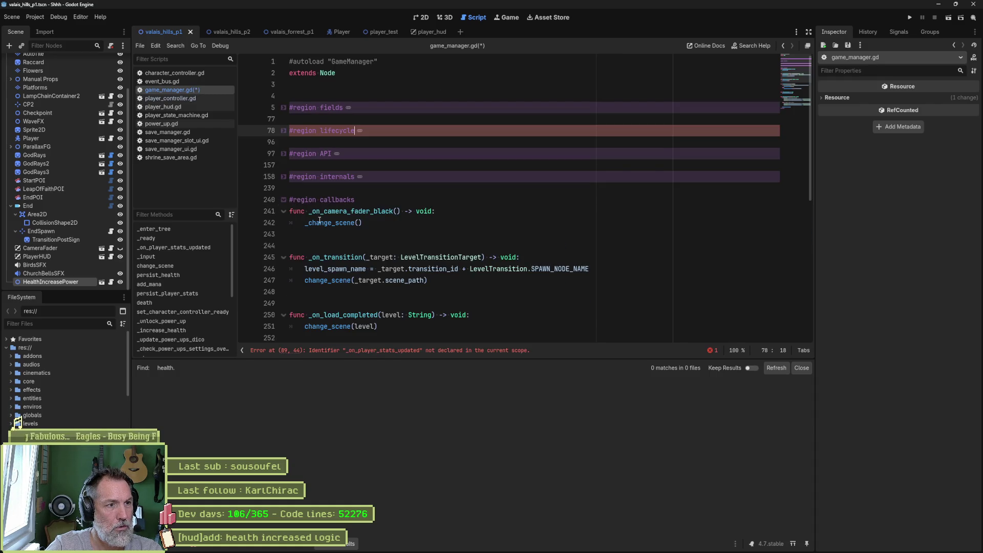
{"action": "left_click", "coordinate": [361, 225]}
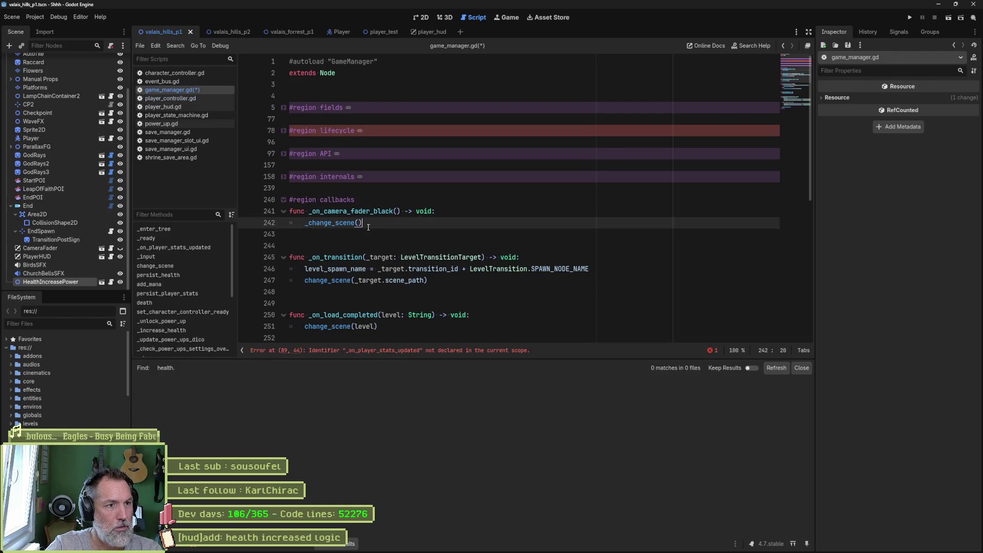
{"action": "key", "text": "ctrl+v"}
{"action": "key", "text": "Return"}
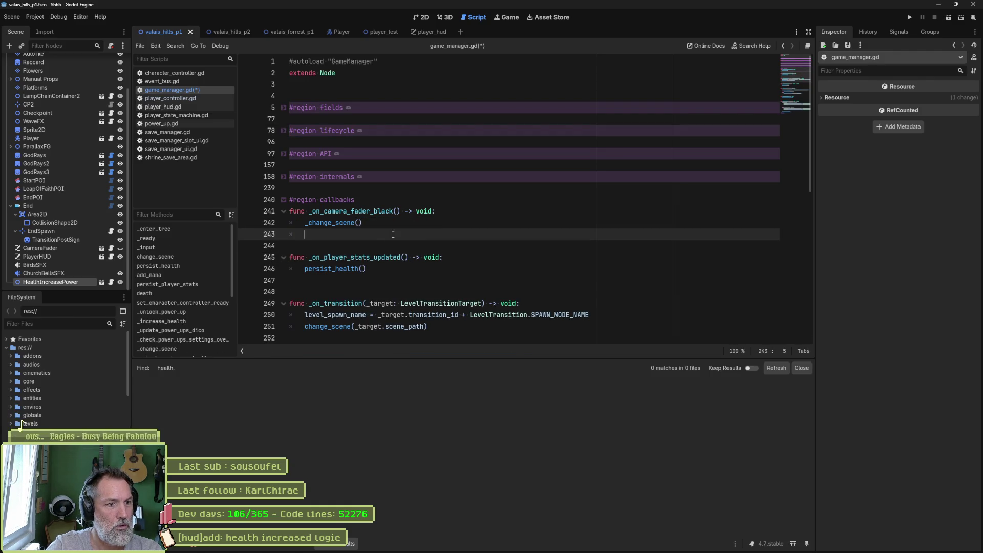
{"action": "key", "text": "ctrl+s"}
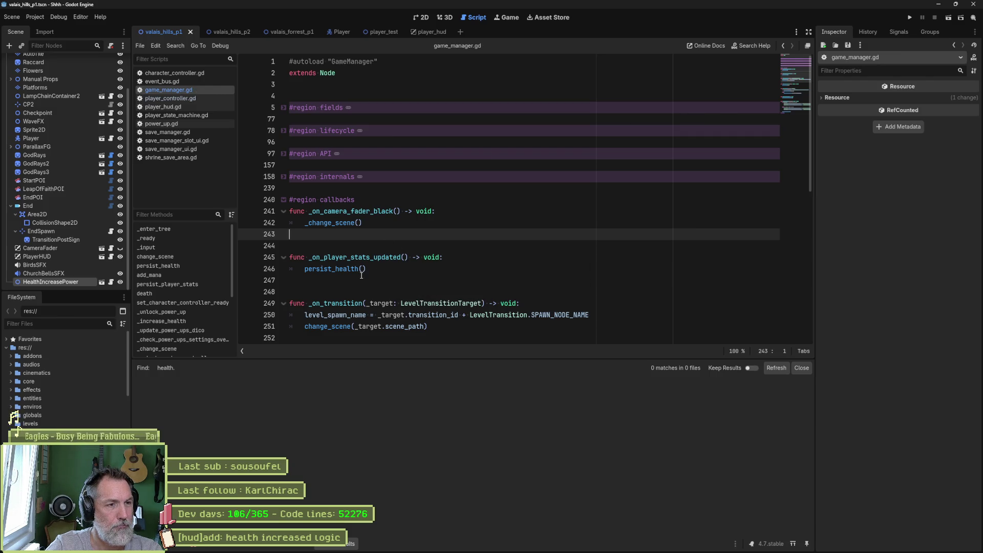
Step: Inspect the _increase_health and _update_power_ups_dico calls in _on_power_up
{"action": "scroll", "coordinate": [354, 276], "scroll_direction": "down", "scroll_amount": 5}
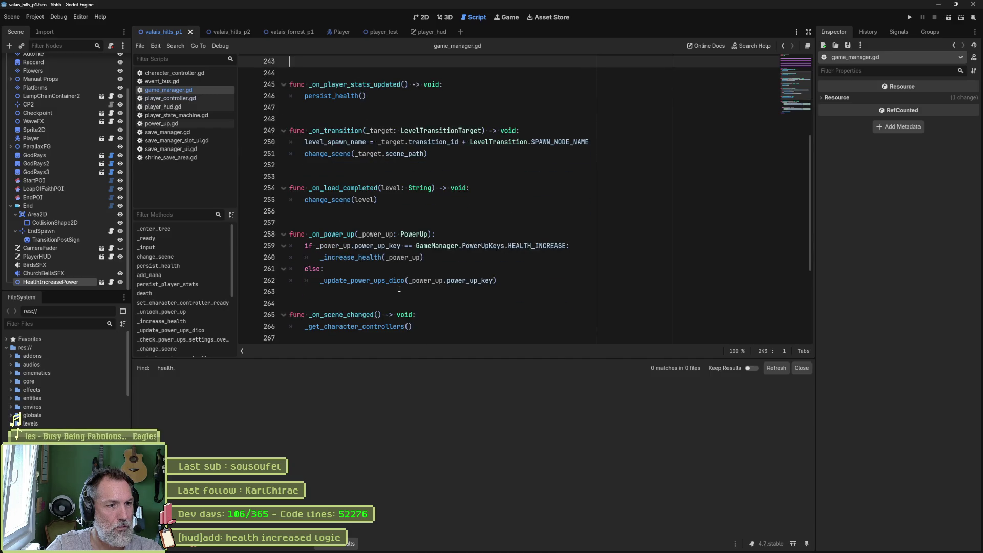
{"action": "double_click", "coordinate": [350, 257]}
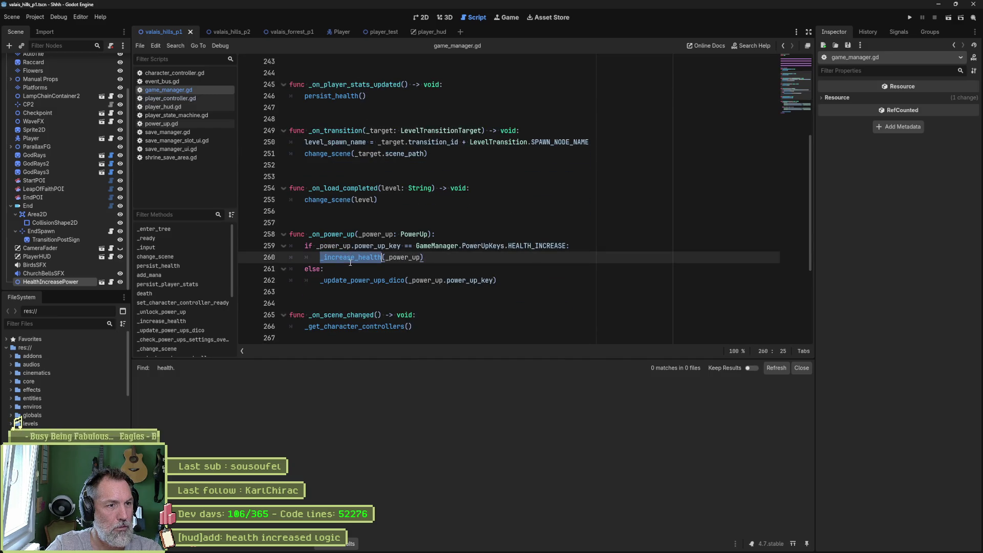
{"action": "double_click", "coordinate": [361, 280]}
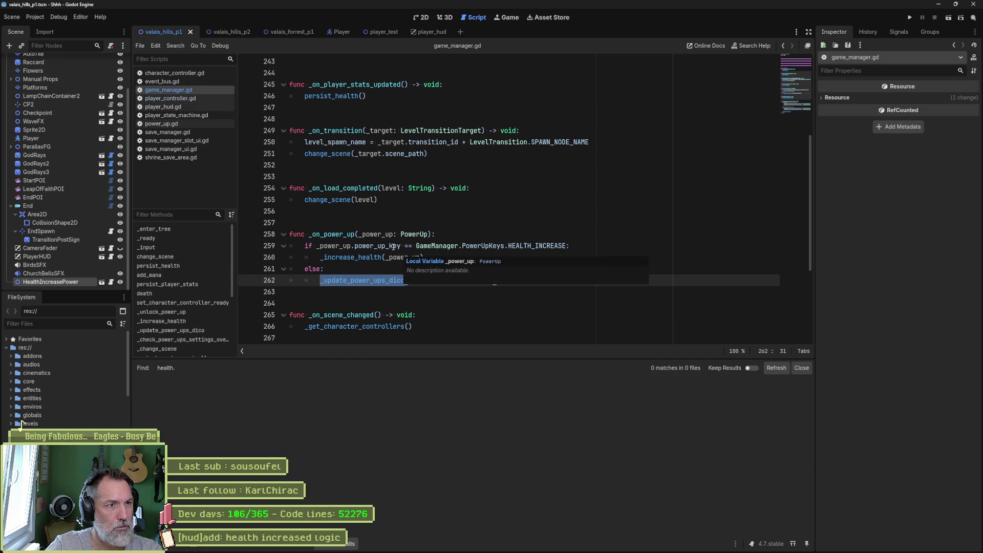
{"action": "scroll", "coordinate": [430, 233], "scroll_direction": "up", "scroll_amount": 3}
{"action": "left_click", "coordinate": [357, 204]}
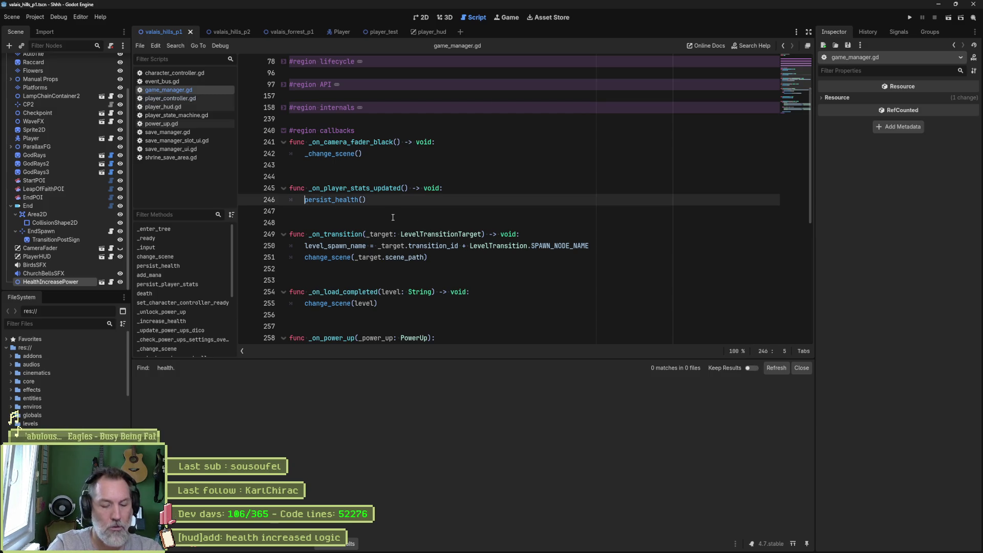
Step: Rename persist_health to _persist_health in both its call and its definition
{"action": "type", "text": "_"}
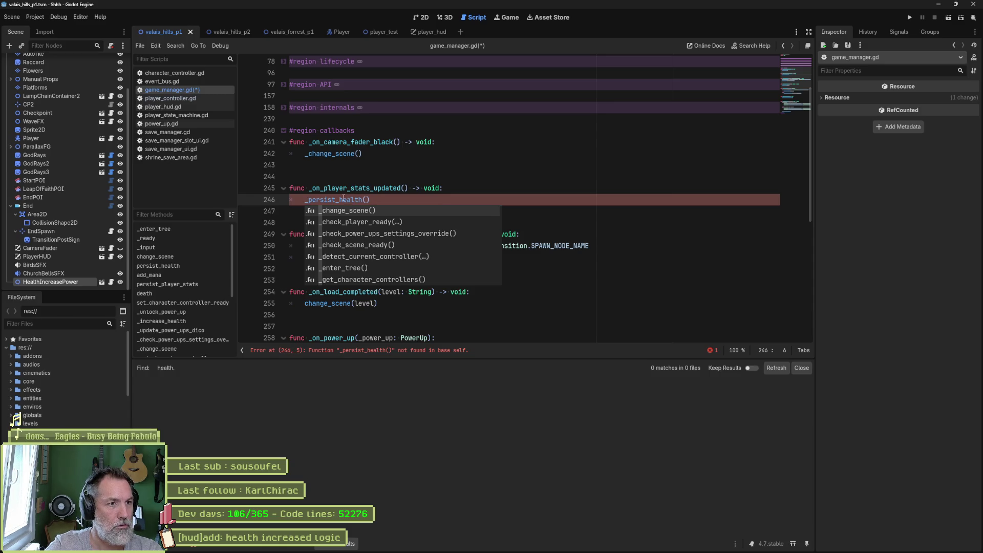
{"action": "key", "text": "BackSpace"}
{"action": "left_click", "coordinate": [317, 200]}
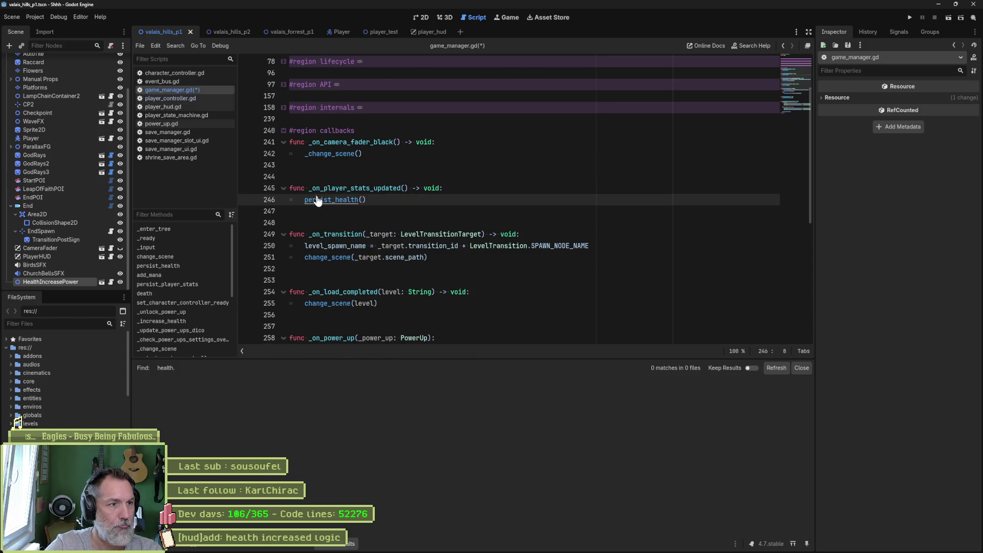
{"action": "left_click", "coordinate": [317, 200], "text": "ctrl"}
{"action": "type", "text": "_"}
{"action": "left_click", "coordinate": [348, 200]}
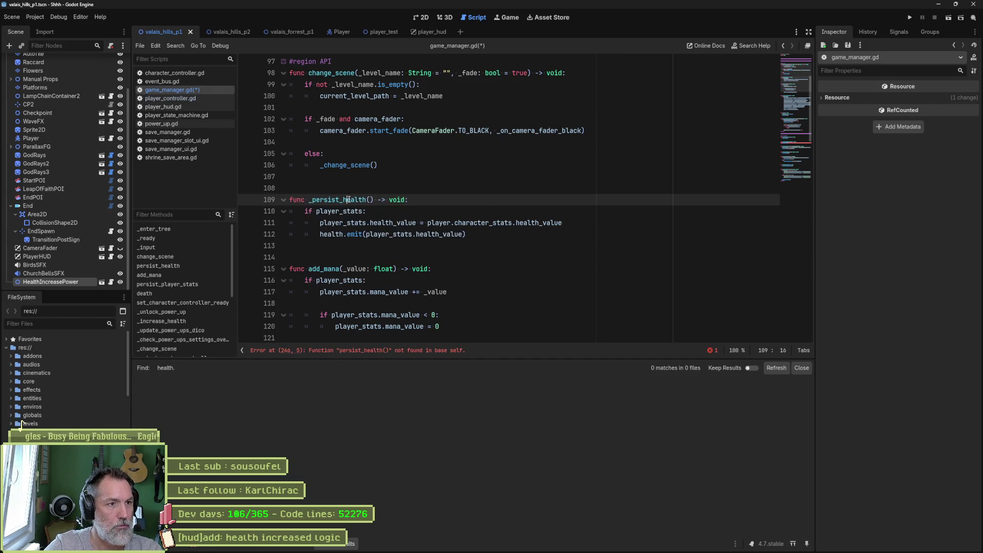
{"action": "left_click", "coordinate": [353, 350]}
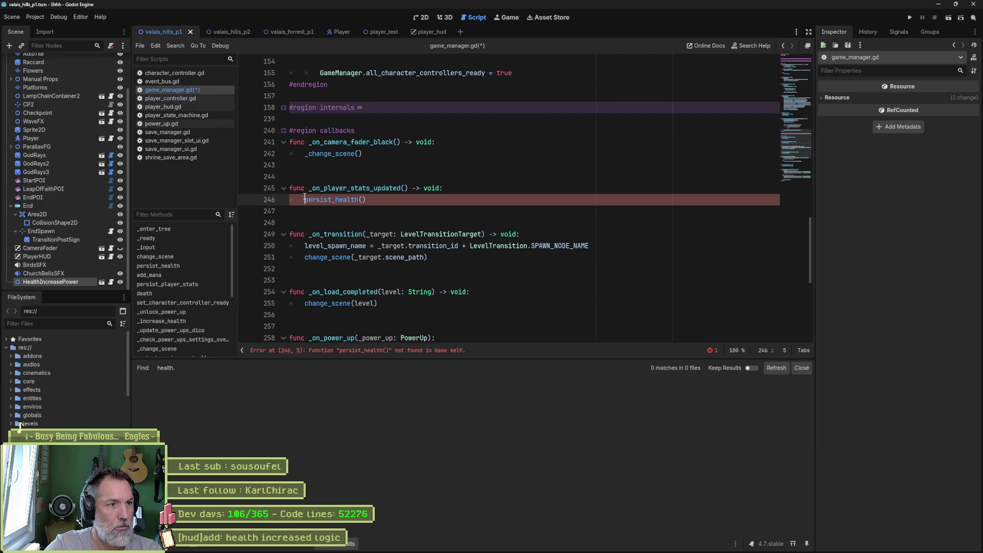
{"action": "type", "text": "_"}
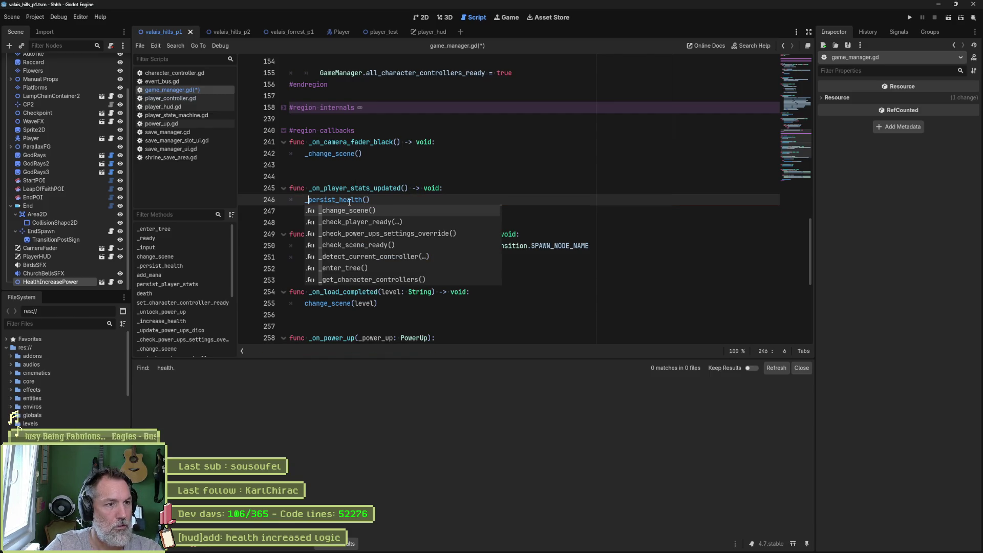
{"action": "left_click", "coordinate": [349, 199], "text": "ctrl"}
Step: Cut the whole _persist_health function from its current location
{"action": "left_click_drag", "start_coordinate": [466, 234], "coordinate": [473, 167]}
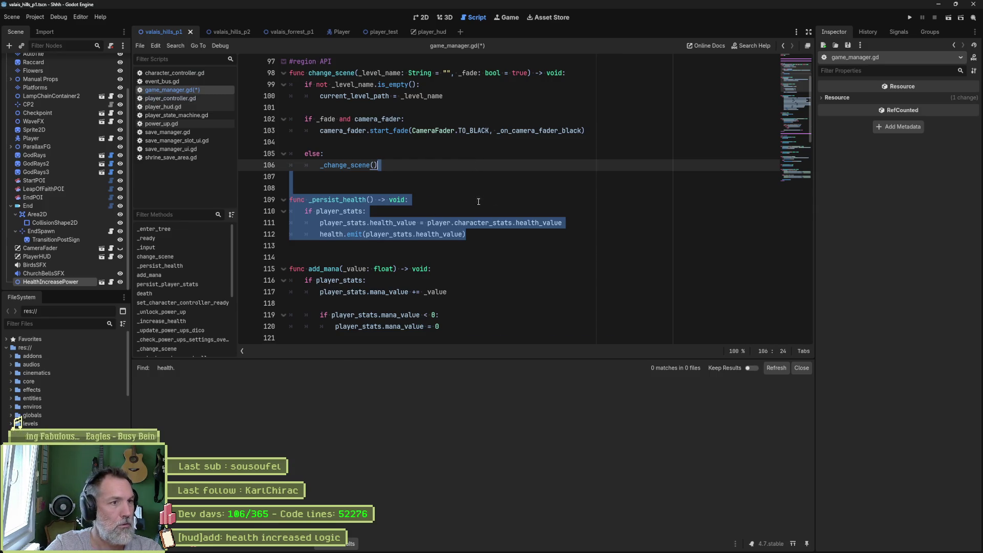
{"action": "key", "text": "ctrl+x"}
{"action": "scroll", "coordinate": [461, 210], "scroll_direction": "down", "scroll_amount": 6}
{"action": "scroll", "coordinate": [437, 219], "scroll_direction": "down", "scroll_amount": 9}
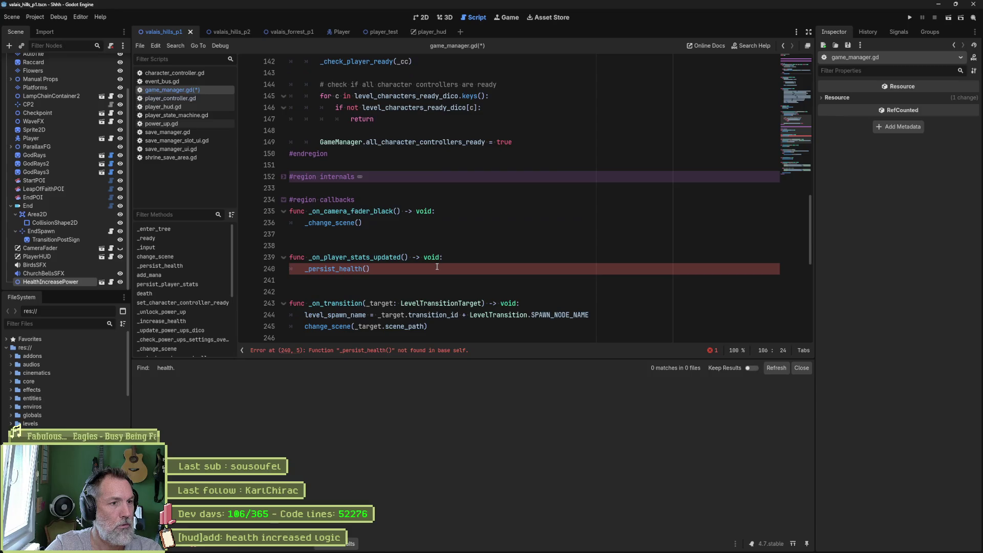
{"action": "left_click", "coordinate": [391, 268]}
{"action": "key", "text": "ctrl+v"}
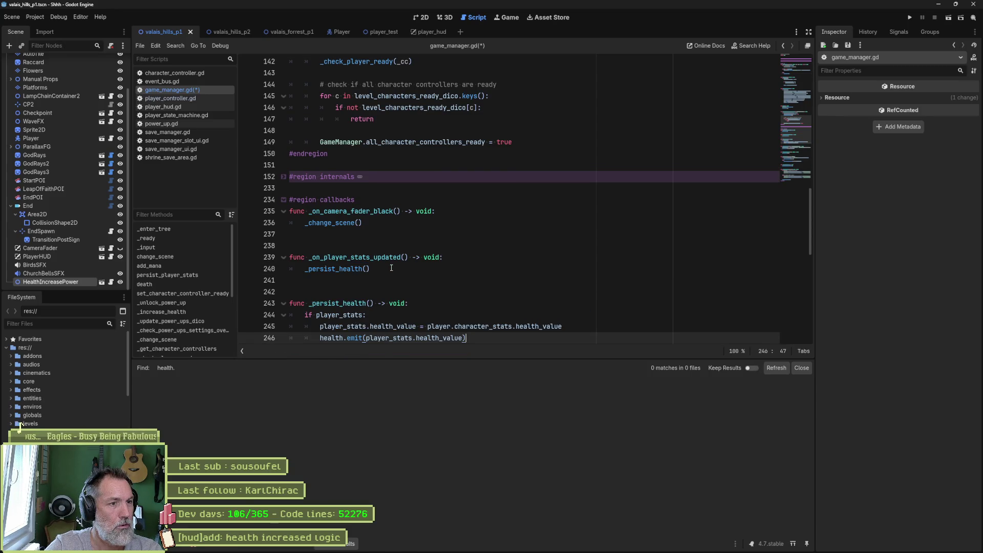
{"action": "key", "text": "ctrl+z"}
Step: Paste _persist_health after _update_power_ups_dico in the internals region and save
{"action": "left_click", "coordinate": [283, 176]}
{"action": "scroll", "coordinate": [389, 230], "scroll_direction": "down", "scroll_amount": 6}
{"action": "scroll", "coordinate": [390, 232], "scroll_direction": "up", "scroll_amount": 5}
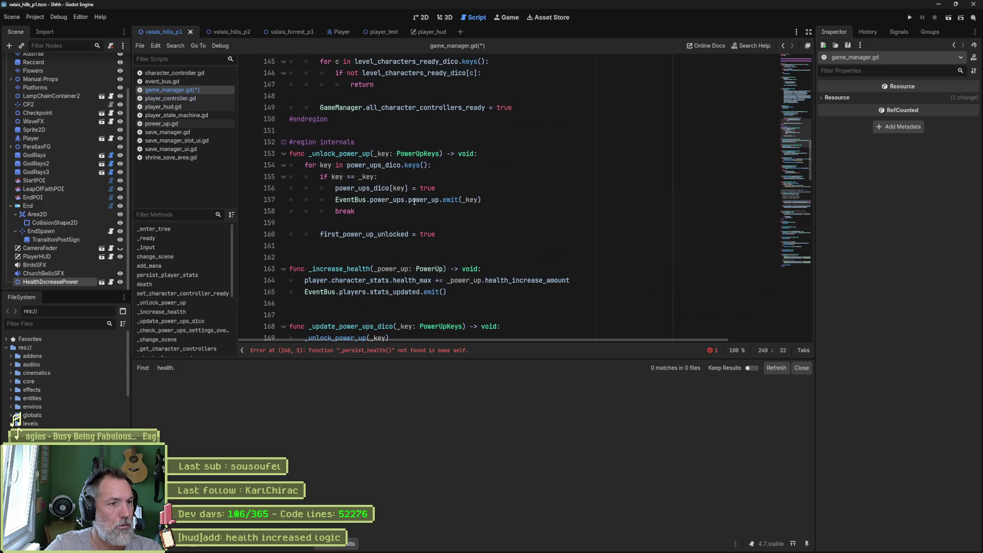
{"action": "left_click", "coordinate": [463, 293]}
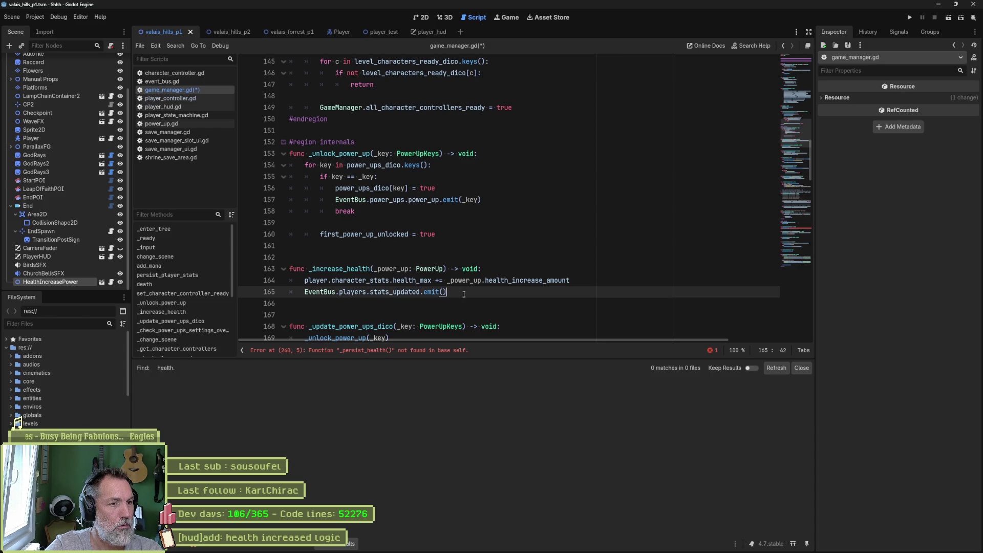
{"action": "scroll", "coordinate": [434, 250], "scroll_direction": "down", "scroll_amount": 4}
{"action": "left_click", "coordinate": [477, 215]}
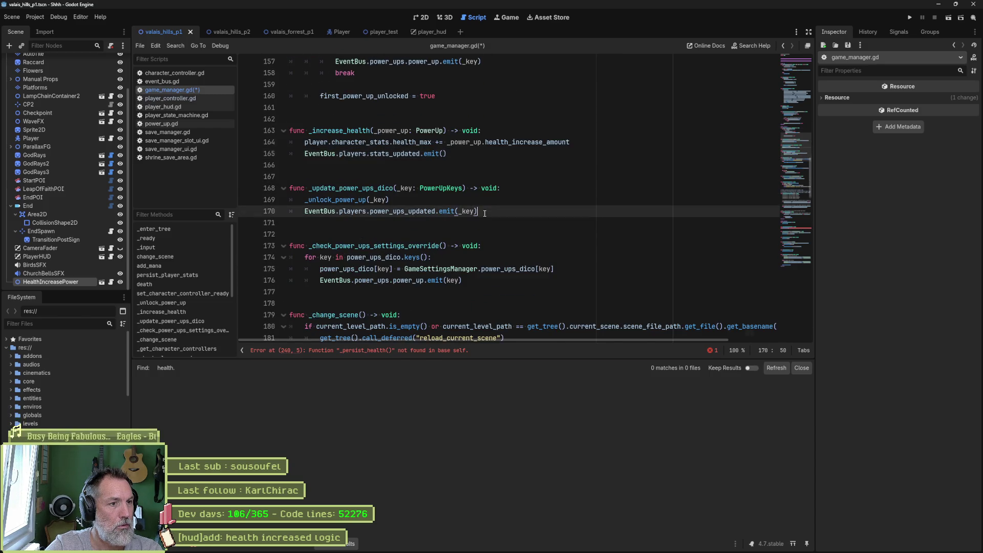
{"action": "key", "text": "ctrl+v"}
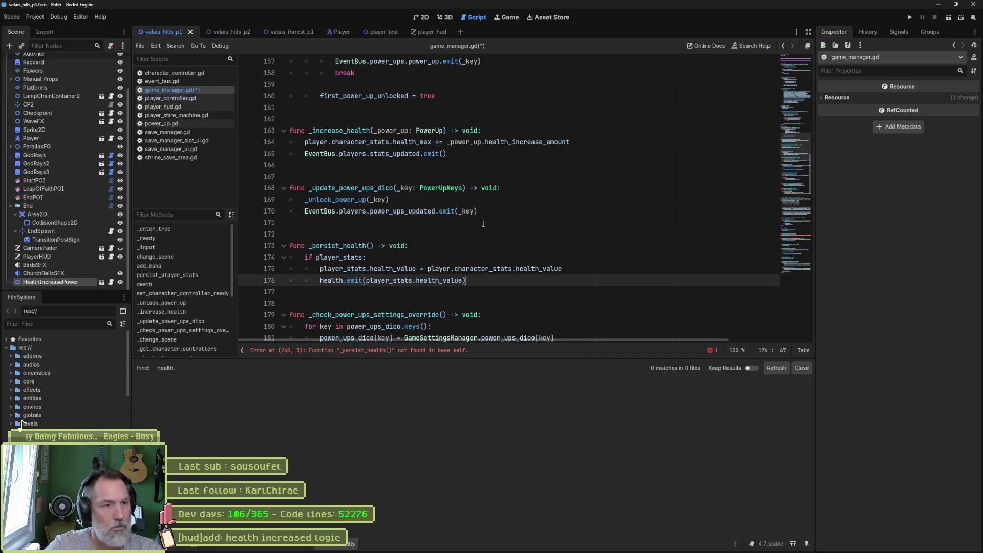
{"action": "key", "text": "ctrl+s"}
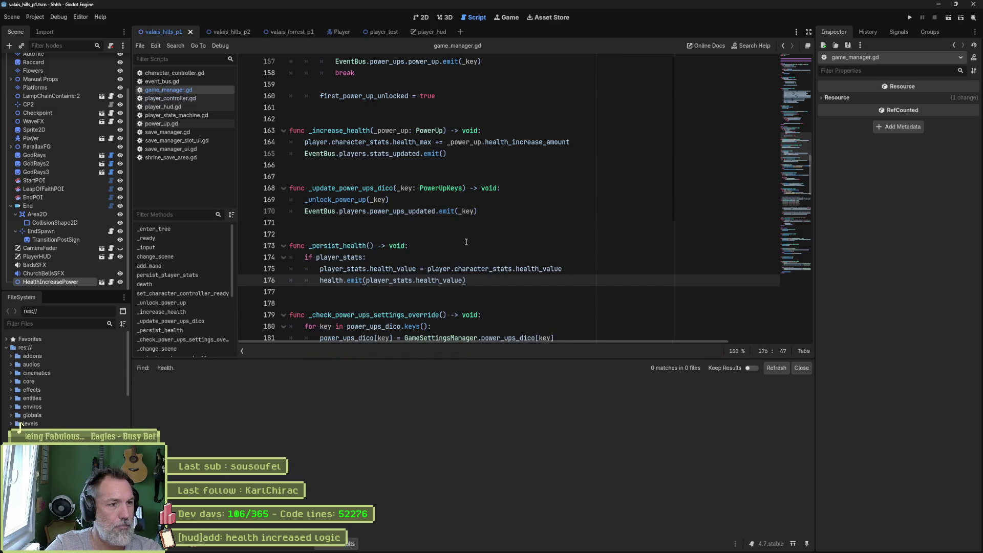
{"action": "scroll", "coordinate": [430, 243], "scroll_direction": "down", "scroll_amount": 6}
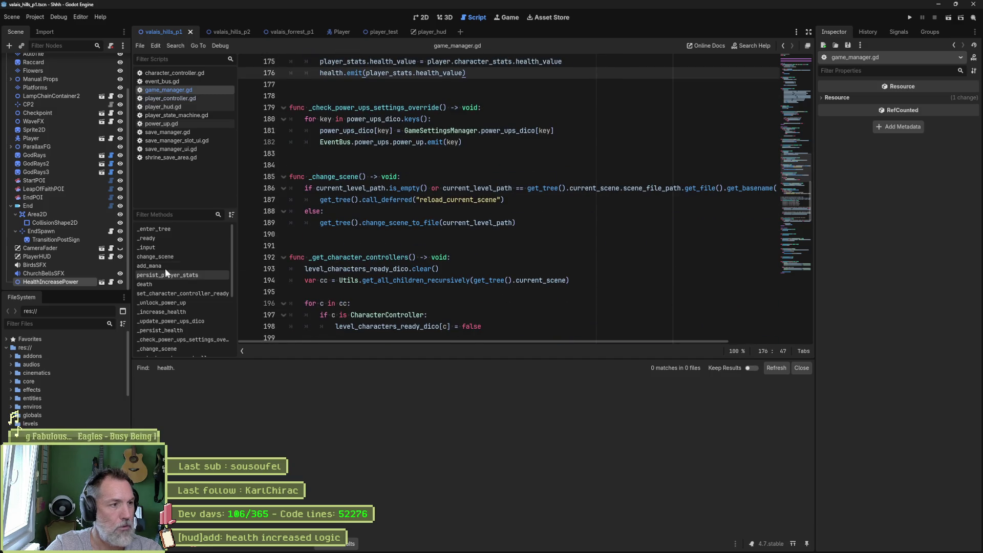
Step: Delete the leftover commented persist_health line from on_hurt in player_controller.gd
{"action": "left_click", "coordinate": [167, 100]}
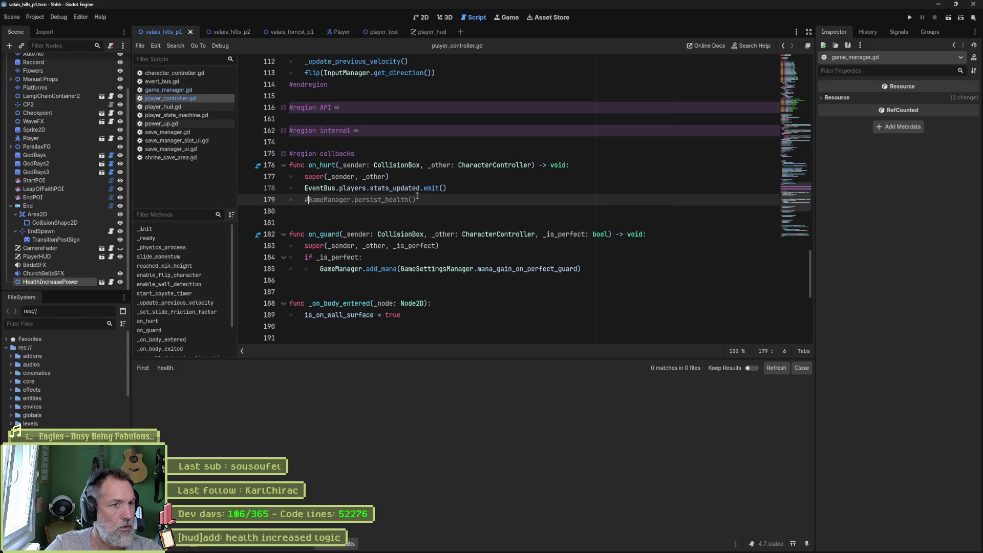
{"action": "key", "text": "ctrl+shift+k"}
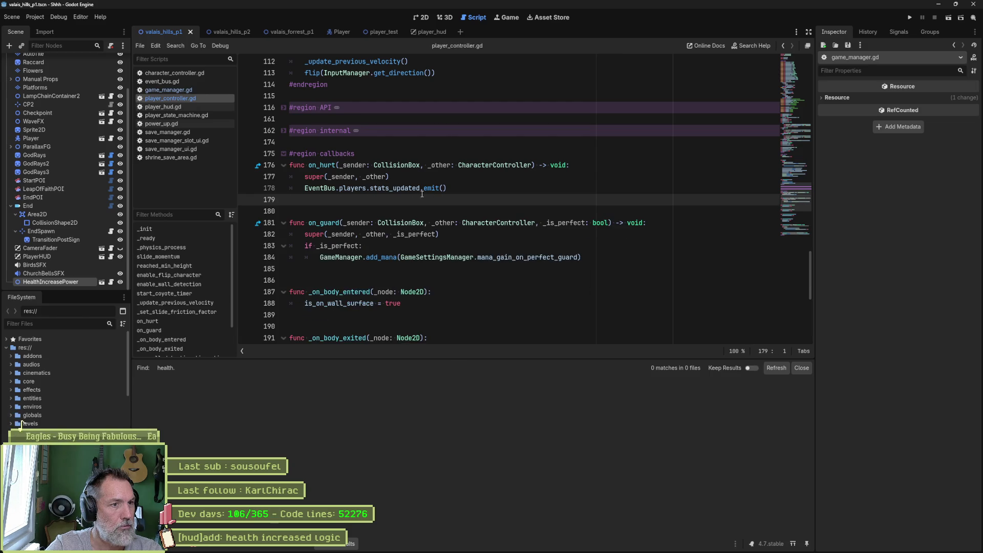
{"action": "left_click", "coordinate": [177, 88]}
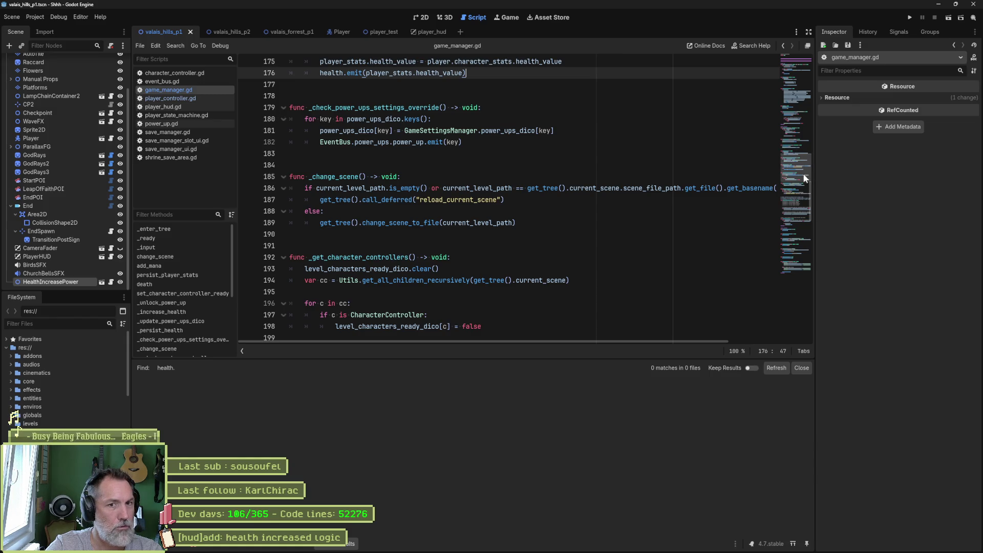
Step: Comment out the health.emit line in game_manager.gd's _persist_health with #
{"action": "scroll", "coordinate": [714, 95], "scroll_direction": "up", "scroll_amount": 15}
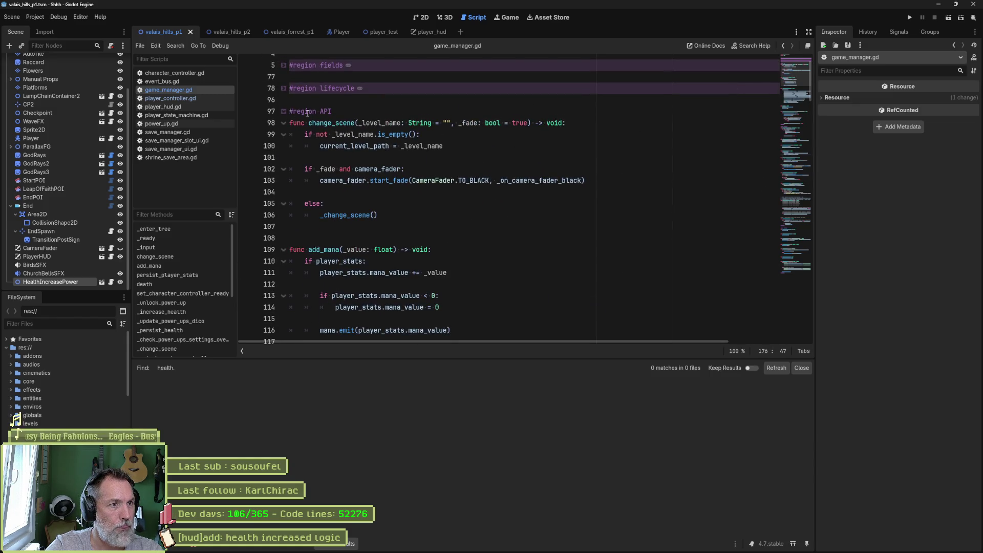
{"action": "left_click", "coordinate": [172, 239]}
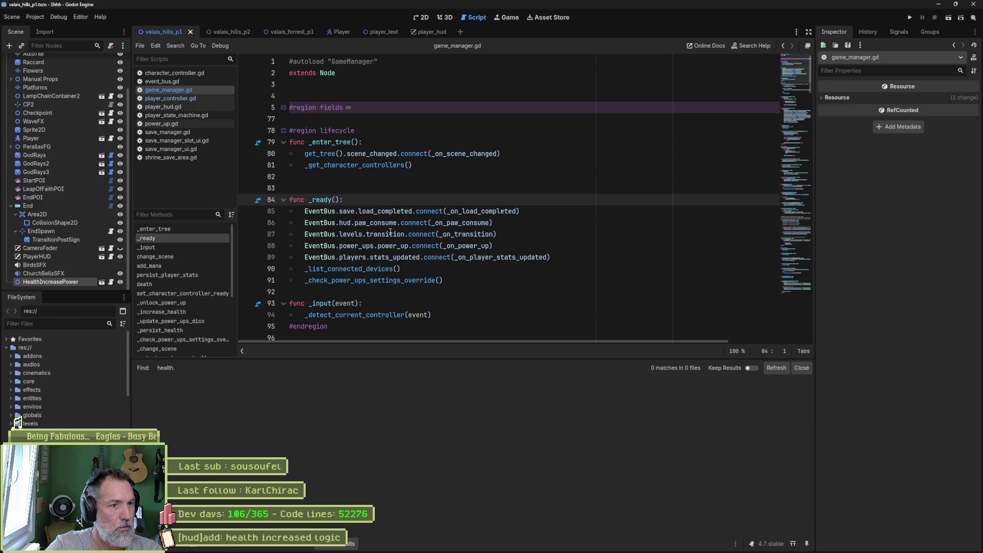
{"action": "left_click", "coordinate": [381, 258]}
{"action": "left_click", "coordinate": [518, 258], "text": "ctrl"}
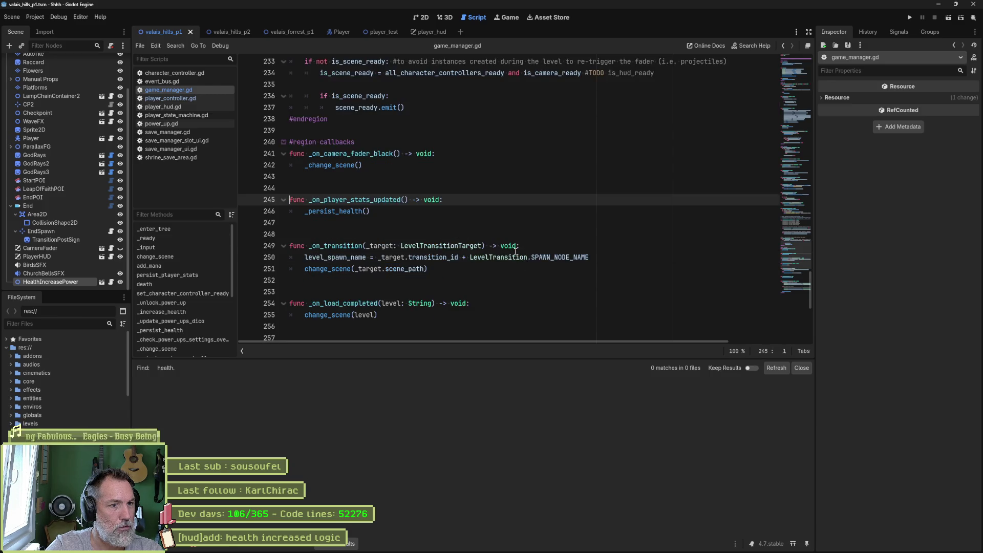
{"action": "left_click", "coordinate": [359, 211], "text": "ctrl"}
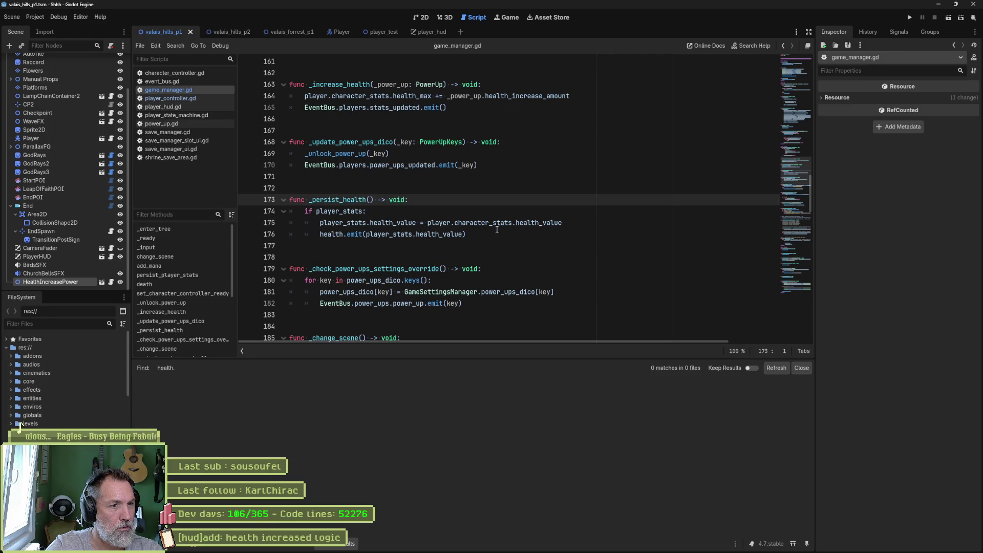
{"action": "left_click_drag", "start_coordinate": [565, 223], "coordinate": [312, 230]}
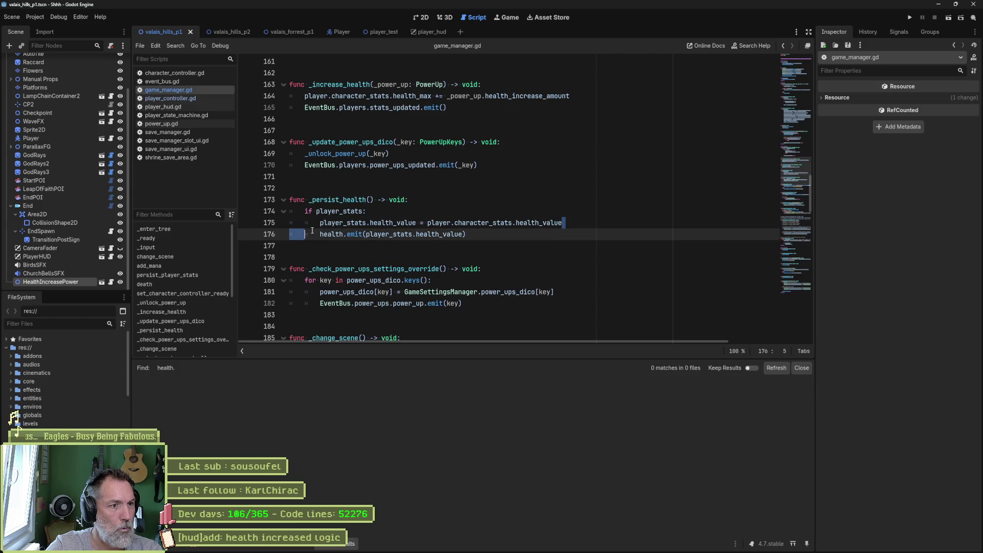
{"action": "left_click", "coordinate": [313, 233]}
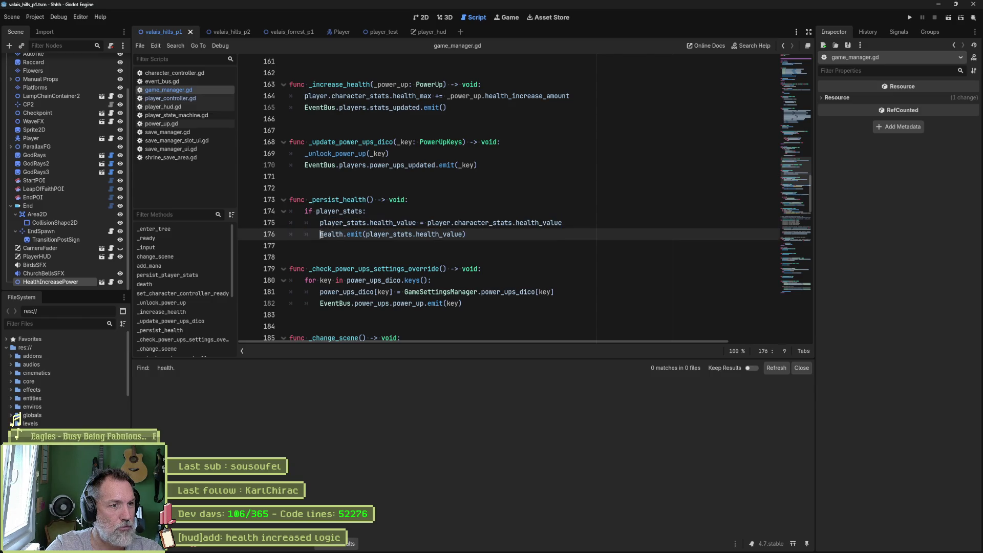
{"action": "type", "text": "#"}
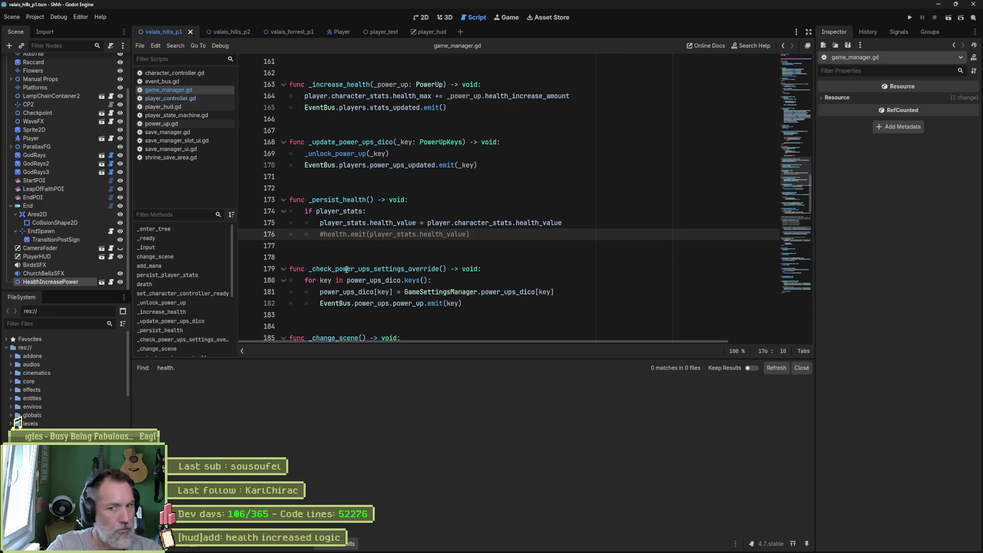
{"action": "left_click", "coordinate": [183, 107]}
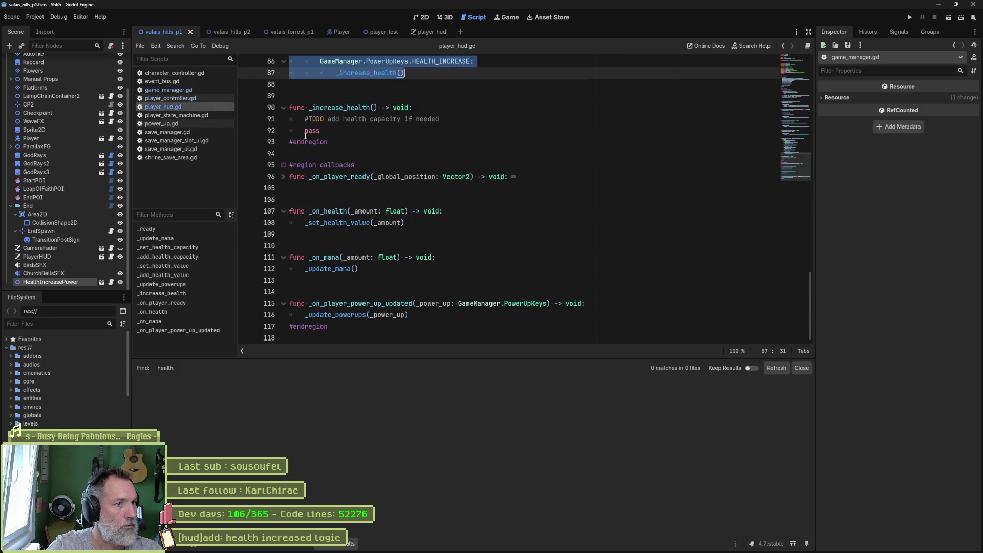
Step: Search the project for 'health.' (10 matches in 3 files) and open the player_hud.gd health.connect match
{"action": "left_click", "coordinate": [202, 229]}
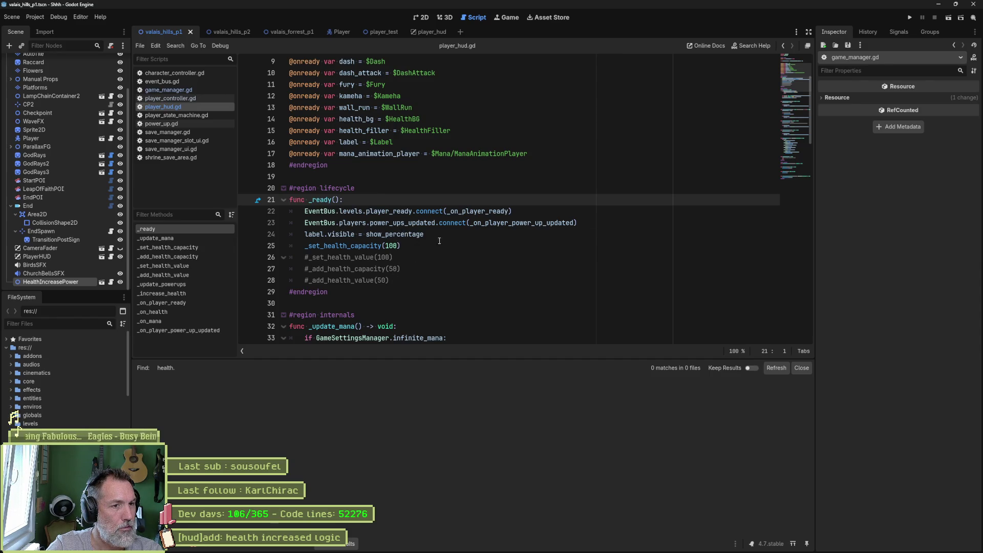
{"action": "scroll", "coordinate": [445, 240], "scroll_direction": "down", "scroll_amount": 3}
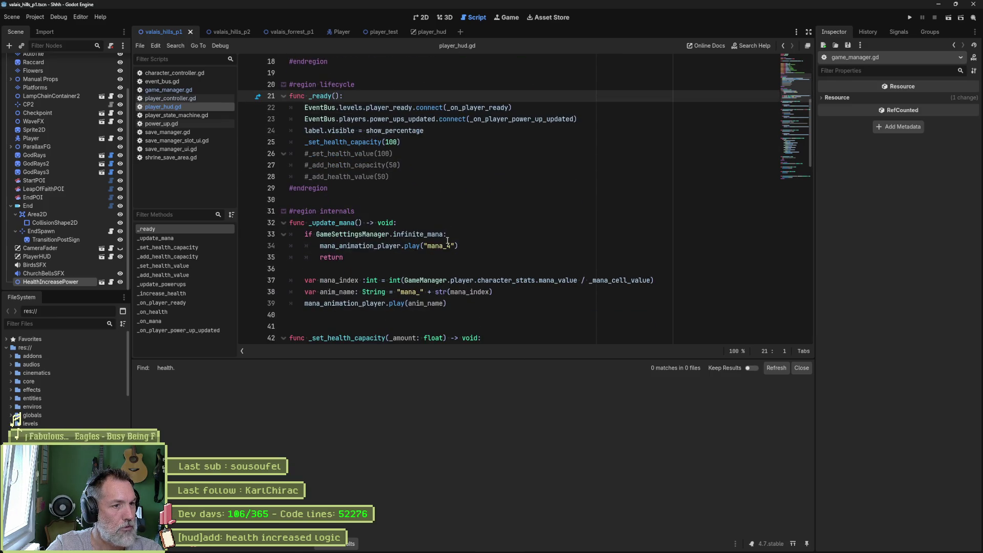
{"action": "key", "text": "alt+Left"}
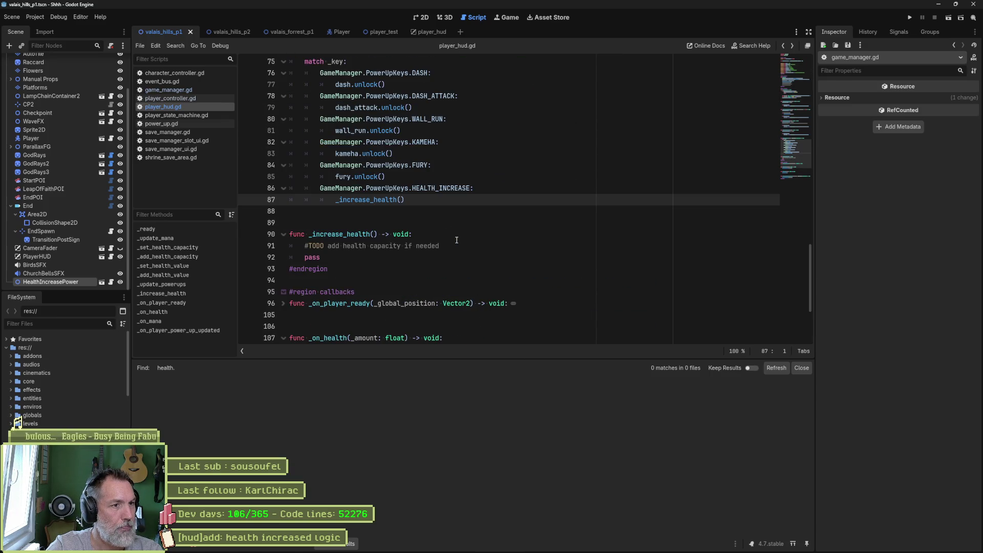
{"action": "key", "text": "alt+Left"}
{"action": "key", "text": "alt+Left"}
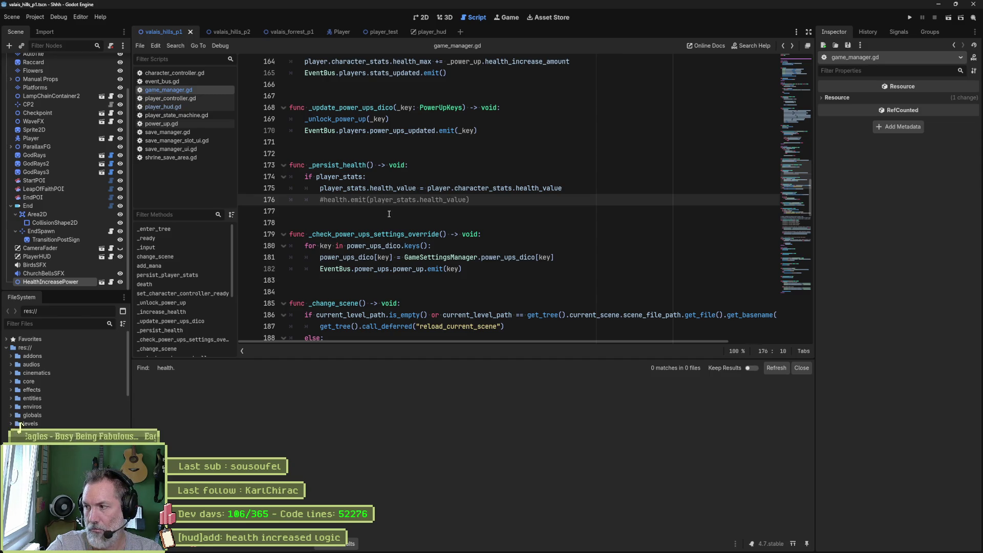
{"action": "left_click_drag", "start_coordinate": [324, 201], "coordinate": [351, 203]}
{"action": "key", "text": "ctrl+shift+f"}
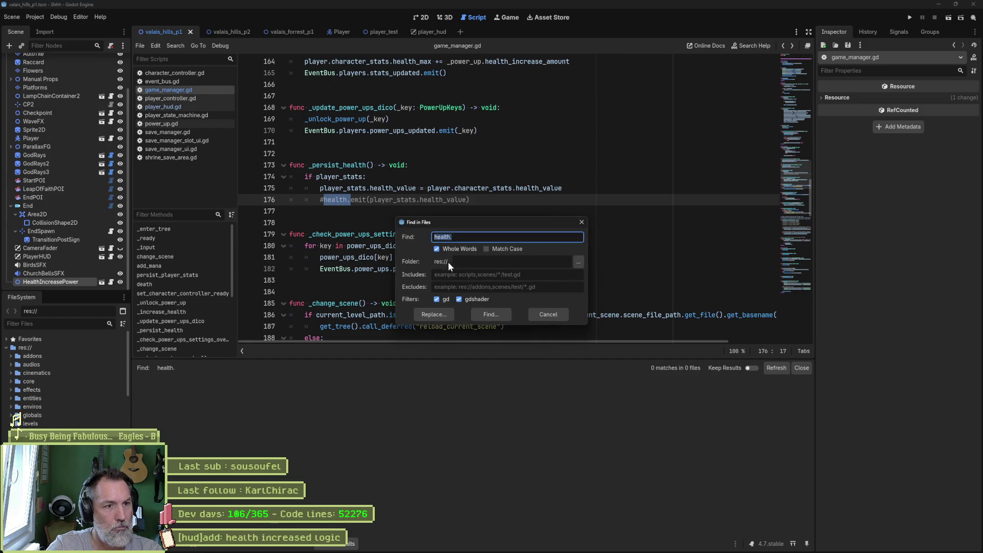
{"action": "left_click", "coordinate": [490, 313]}
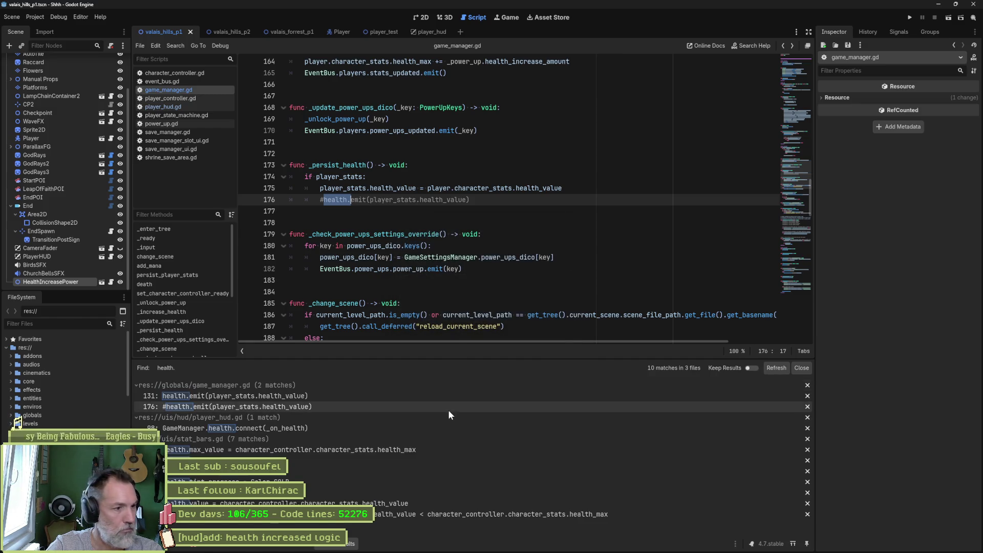
{"action": "left_click", "coordinate": [294, 428]}
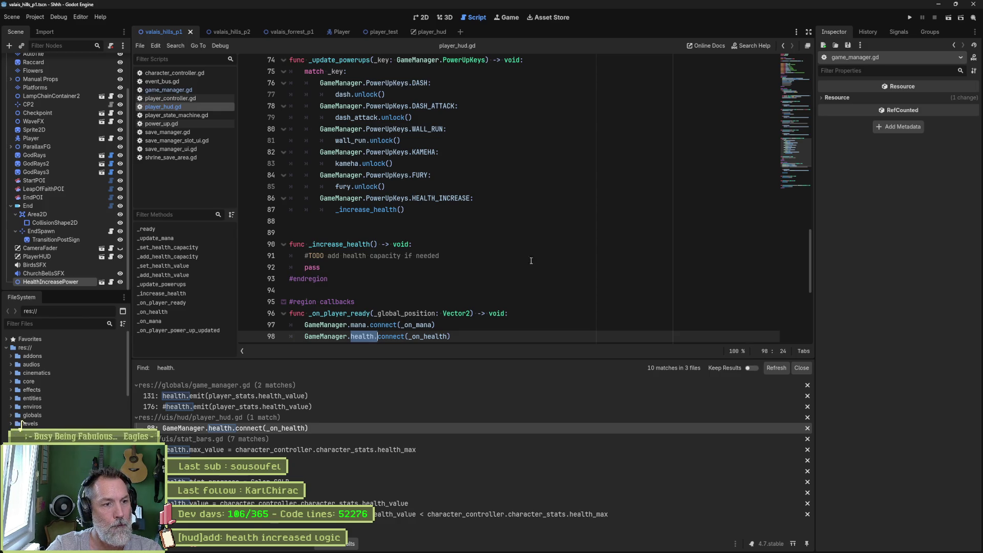
Step: Comment out GameManager.health.connect(_on_health) on line 98 in player_hud.gd's _on_player_ready
{"action": "left_click_drag", "start_coordinate": [792, 151], "coordinate": [793, 110]}
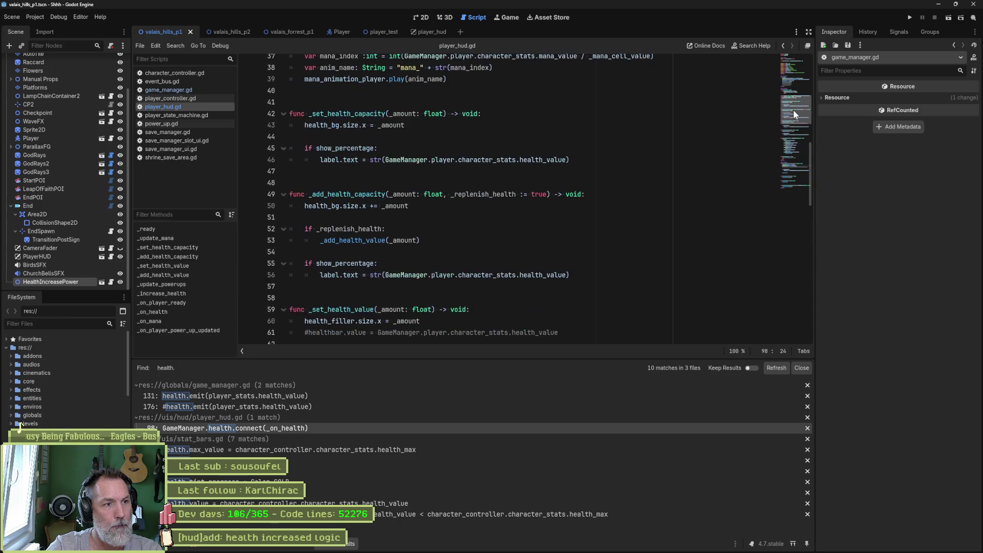
{"action": "left_click", "coordinate": [193, 225]}
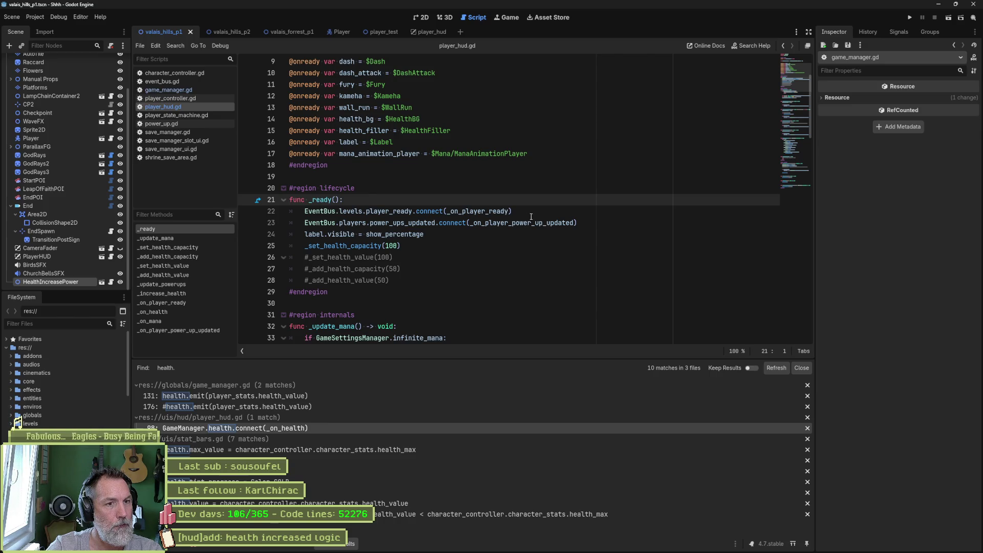
{"action": "mouse_move", "coordinate": [539, 223]}
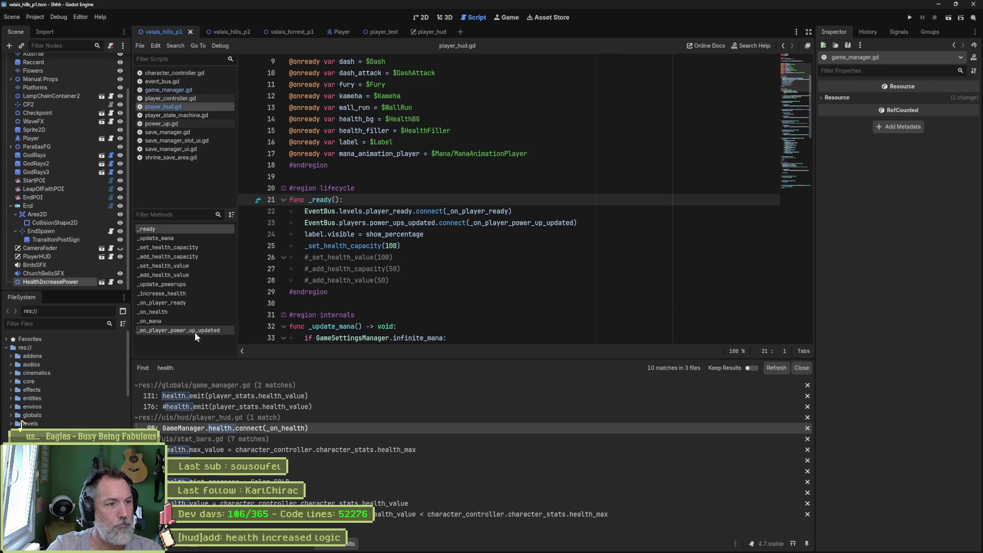
{"action": "left_click", "coordinate": [182, 303]}
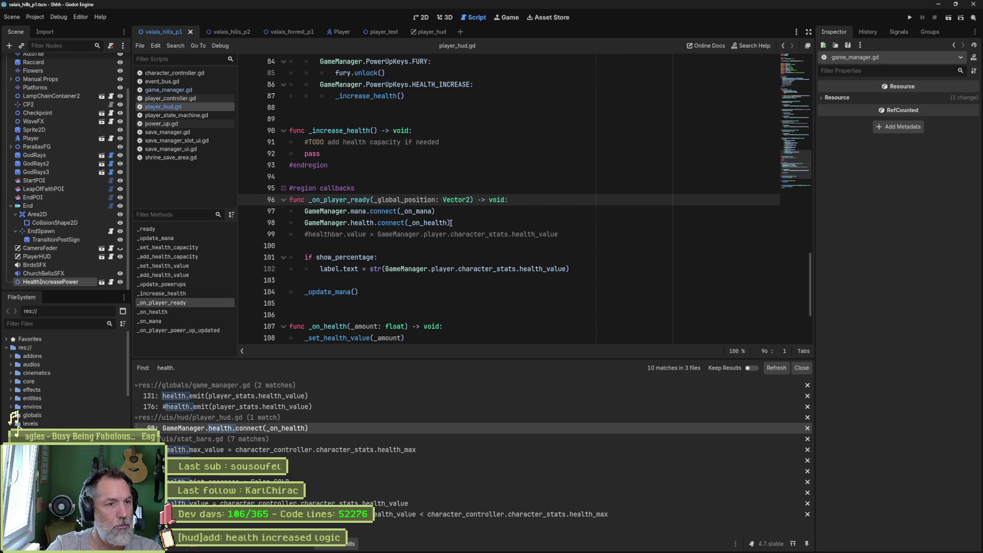
{"action": "left_click_drag", "start_coordinate": [451, 222], "coordinate": [469, 212]}
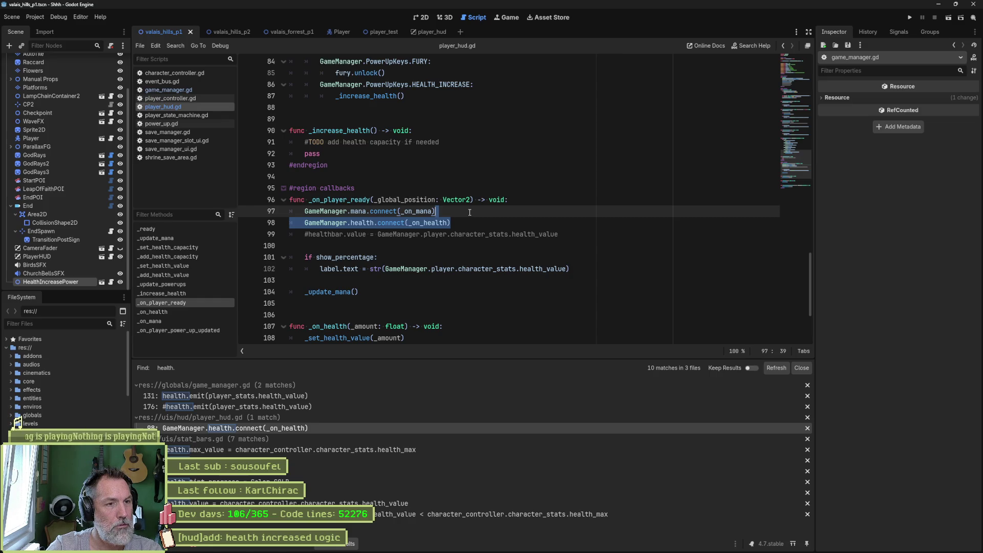
{"action": "left_click", "coordinate": [308, 223]}
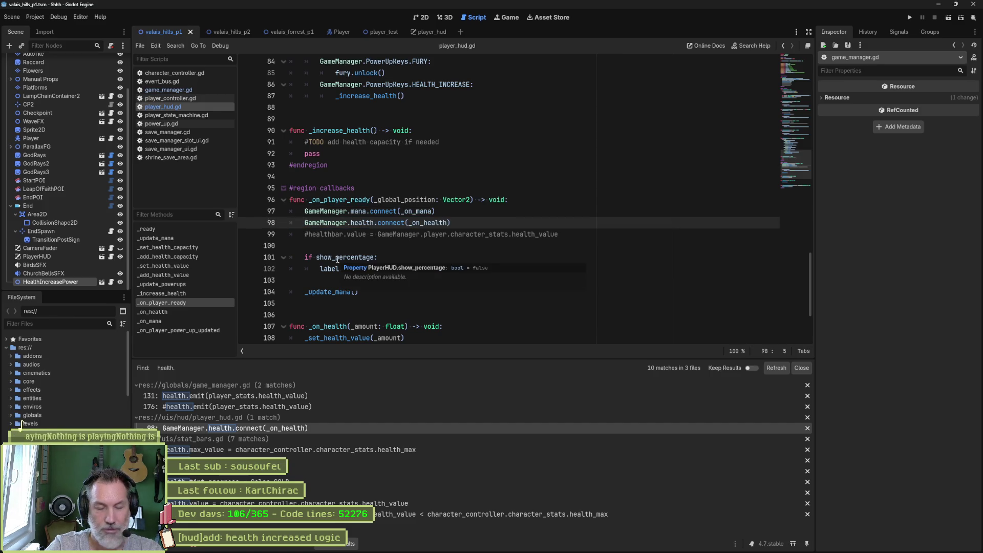
{"action": "key", "text": "ctrl+k"}
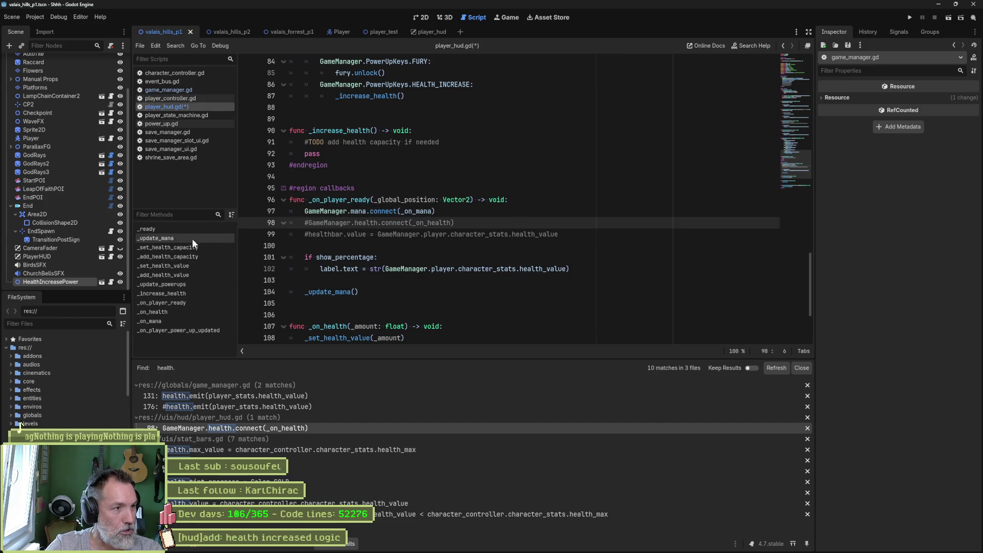
{"action": "left_click", "coordinate": [195, 230]}
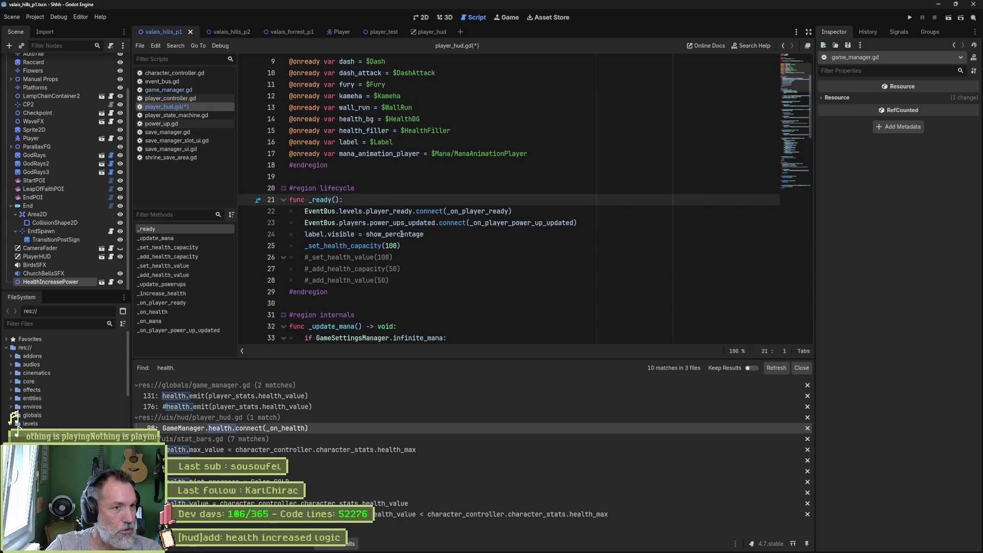
Step: In _ready, connect EventBus.players.stats_updated to _on_player_stats_updated below the power-ups connection
{"action": "left_click", "coordinate": [582, 223]}
{"action": "key", "text": "Return"}
{"action": "type", "text": "eventbu"}
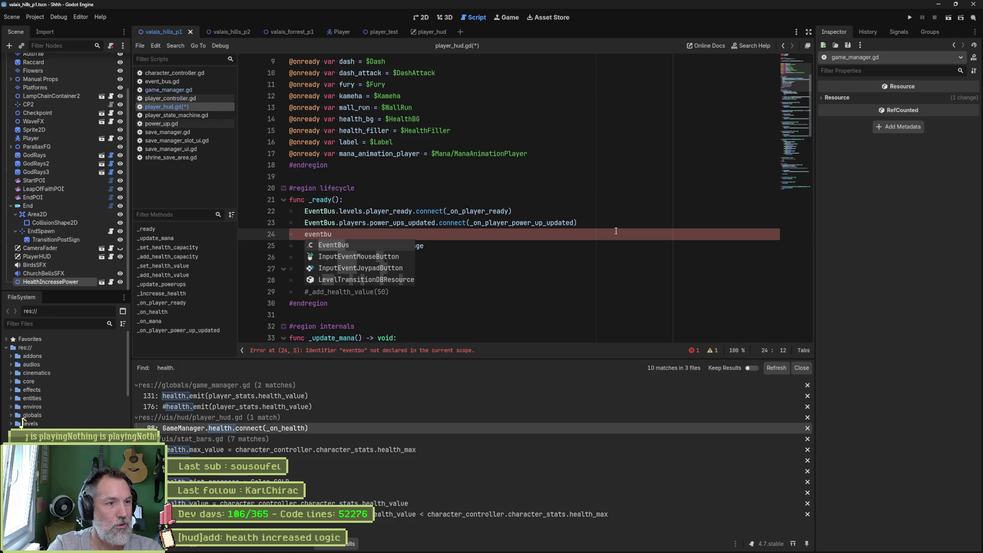
{"action": "key", "text": "Return"}
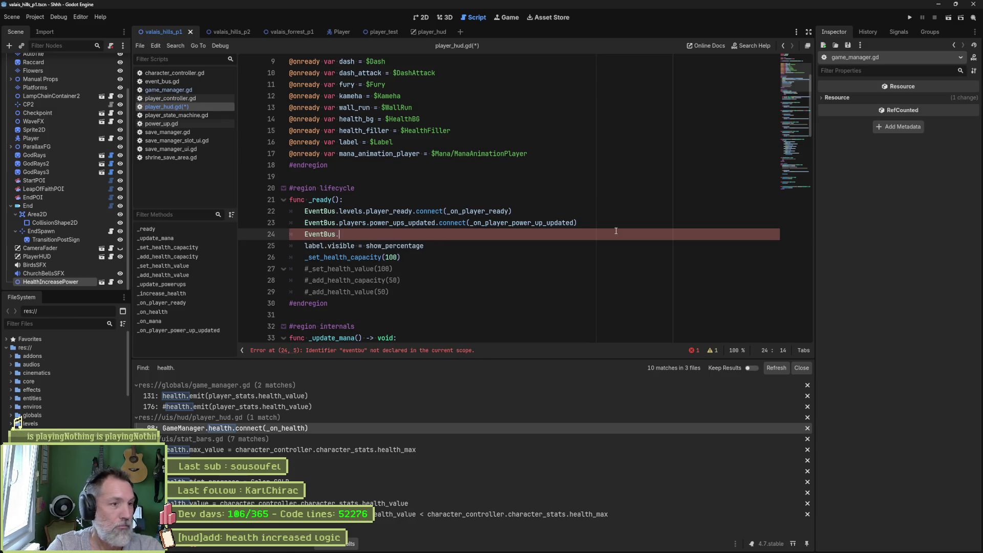
{"action": "type", "text": ".play"}
{"action": "key", "text": "Return"}
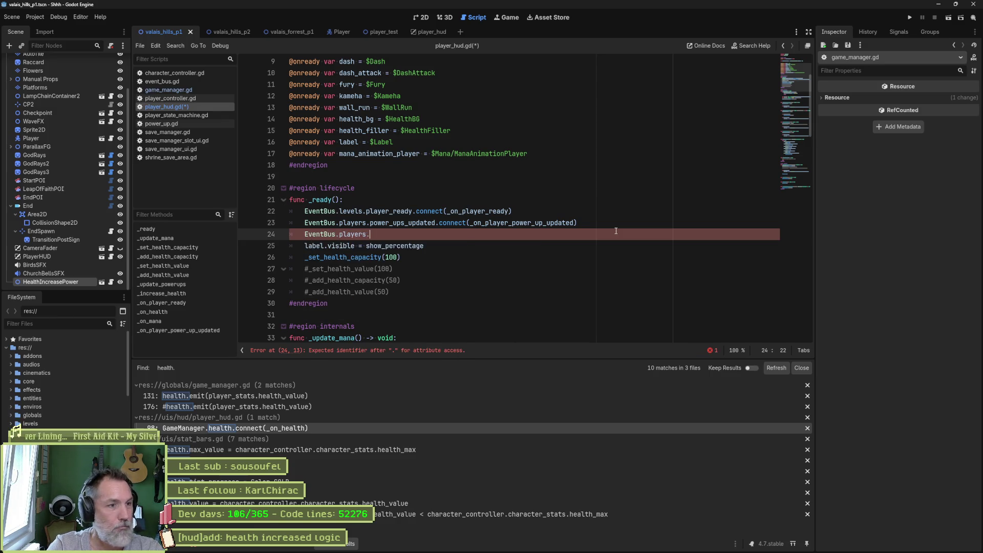
{"action": "type", "text": "."}
{"action": "key", "text": "Down"}
{"action": "key", "text": "Down"}
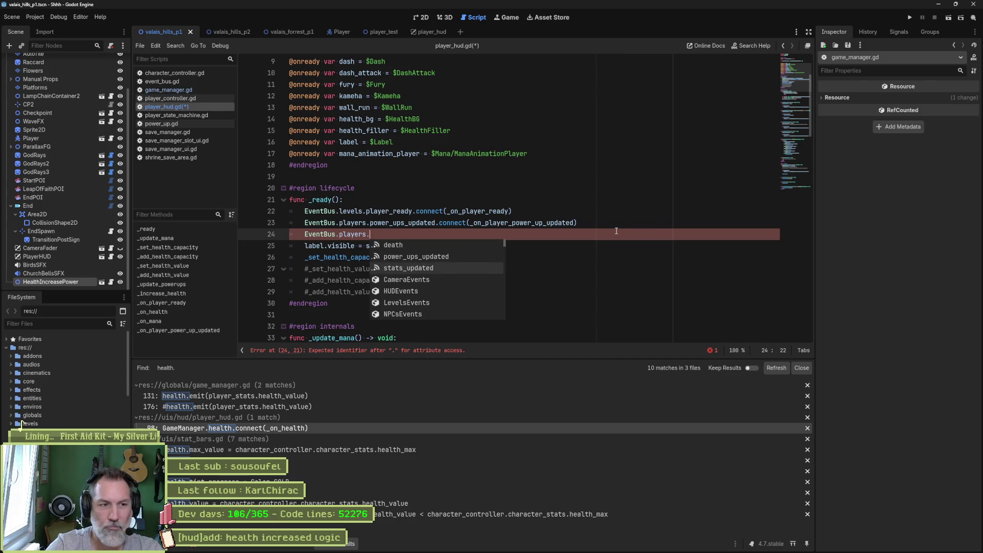
{"action": "key", "text": "Return"}
{"action": "type", "text": ".connect"}
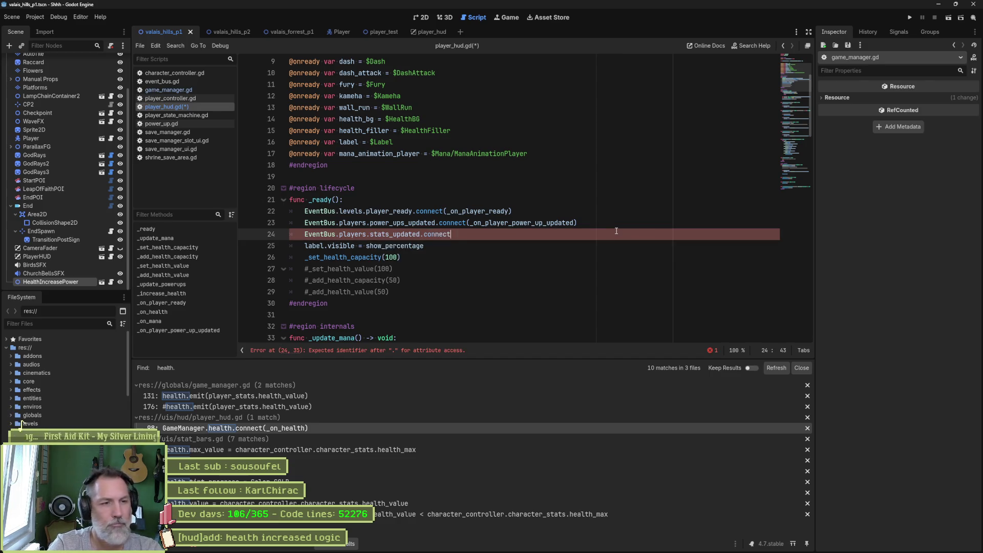
{"action": "key", "text": "Return"}
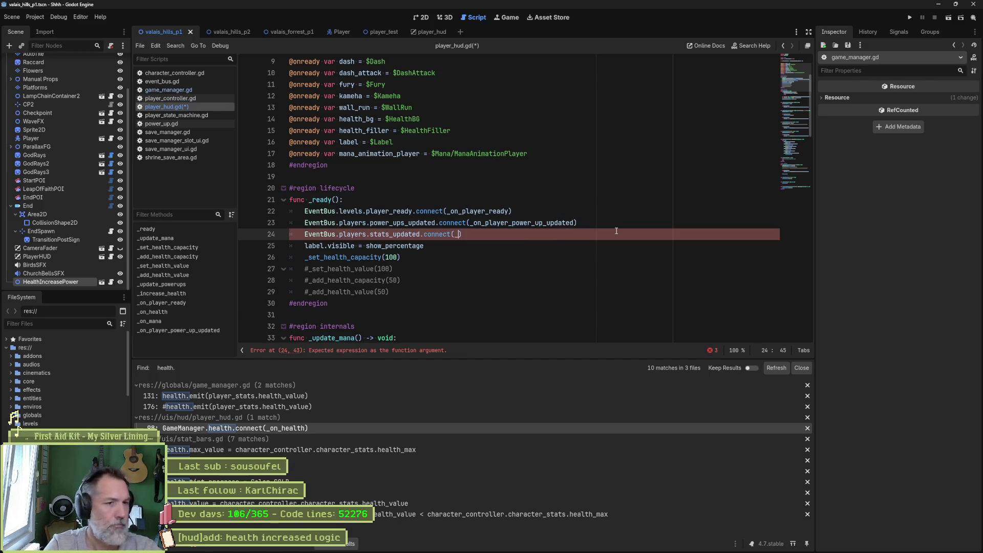
{"action": "type", "text": "_on_player"}
{"action": "type", "text": "_stats_u"}
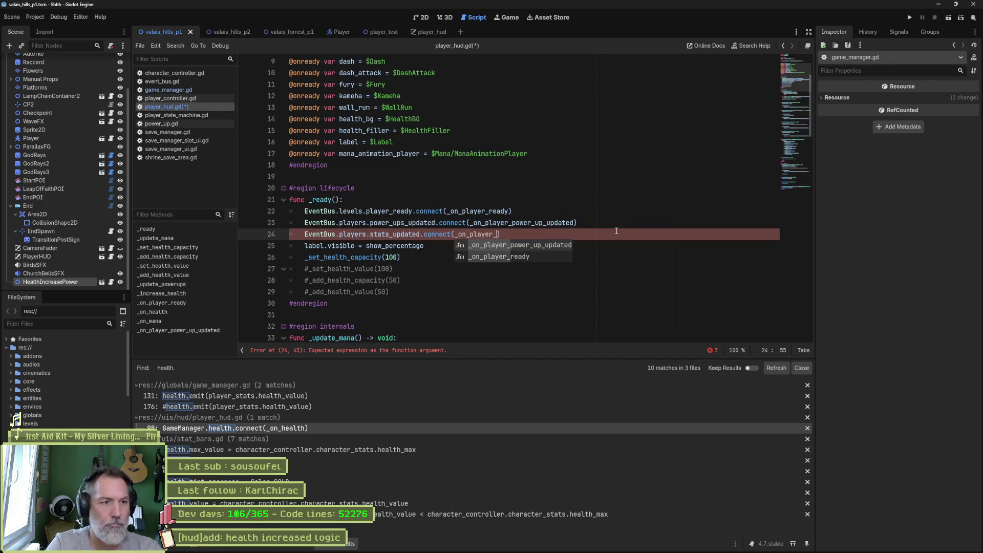
{"action": "type", "text": "pdated"}
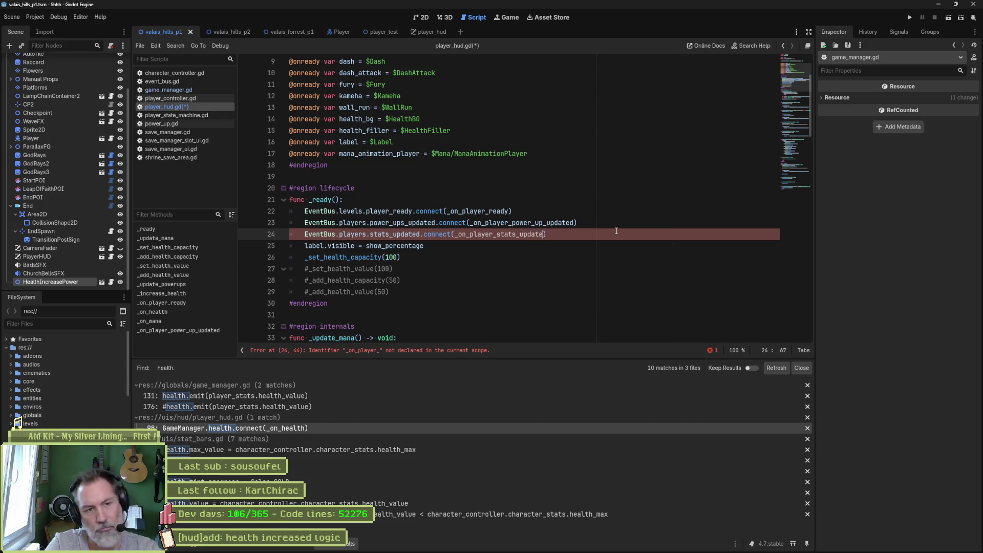
{"action": "key", "text": "ctrl+shift+Left"}
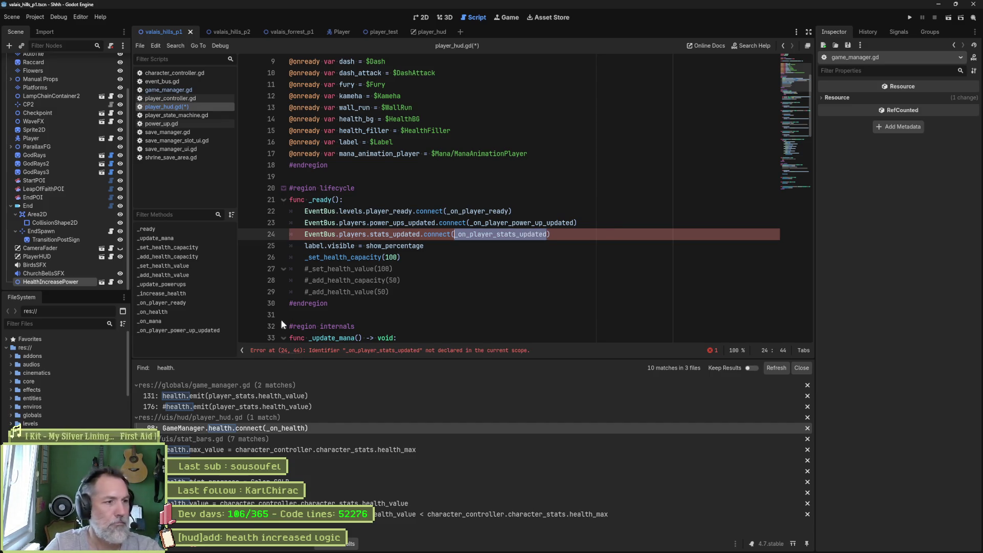
Step: Add a func _on_player_stats_updated() -> void: stub with pass after the power-up callback
{"action": "left_click", "coordinate": [198, 330]}
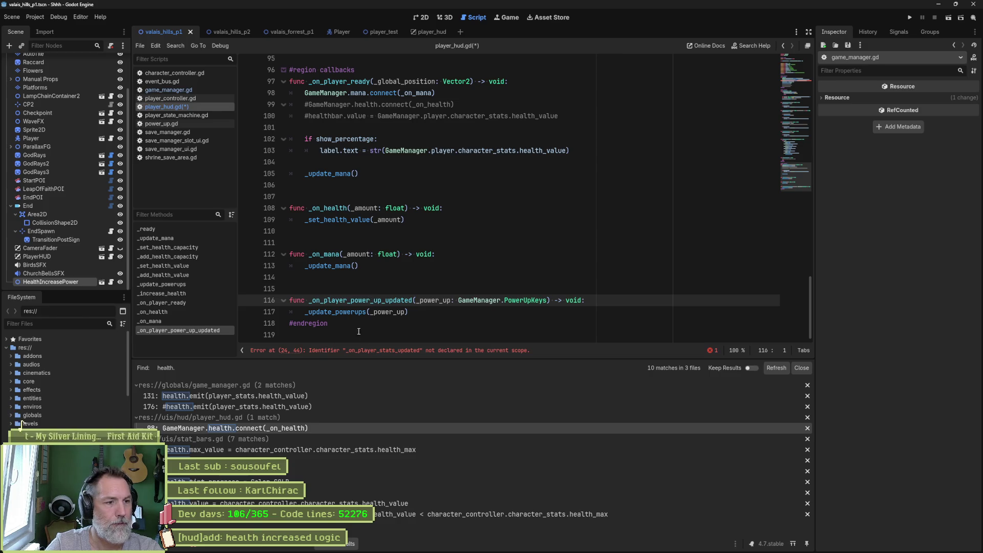
{"action": "left_click", "coordinate": [435, 321]}
{"action": "left_click", "coordinate": [424, 314]}
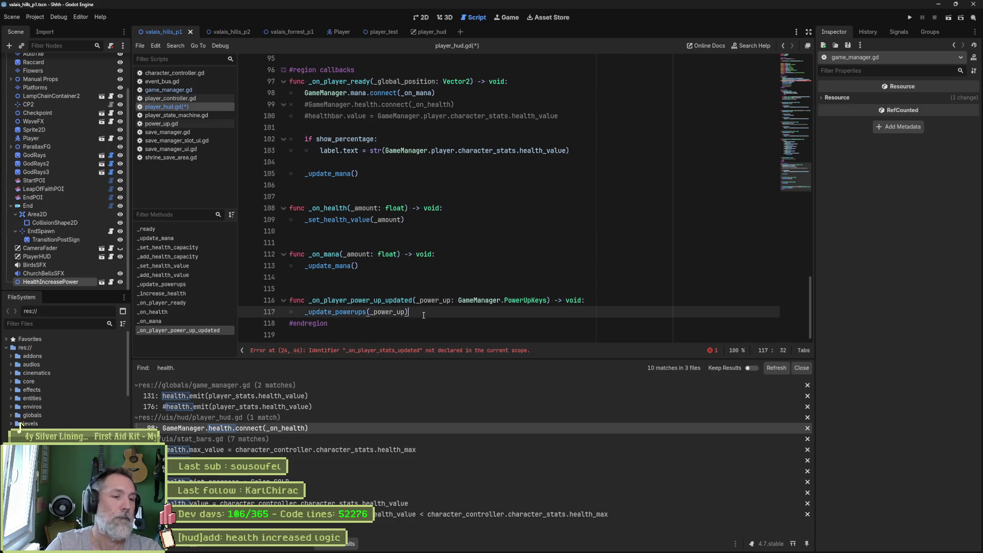
{"action": "key", "text": "Return"}
{"action": "key", "text": "Return"}
{"action": "type", "text": "func "}
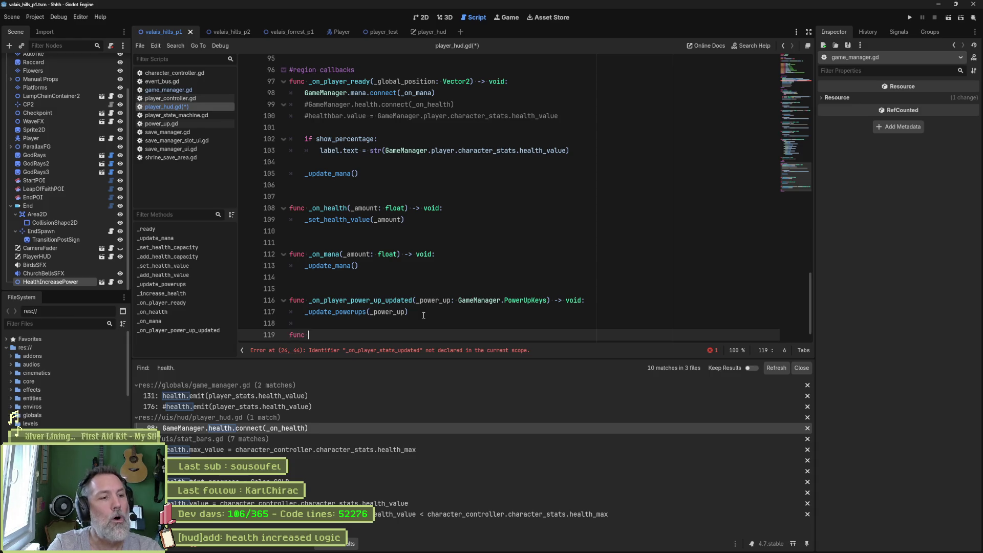
{"action": "type", "text": "_on_player_stats_updated() -> void:"}
{"action": "key", "text": "Return"}
{"action": "type", "text": "pass"}
{"action": "key", "text": "Up"}
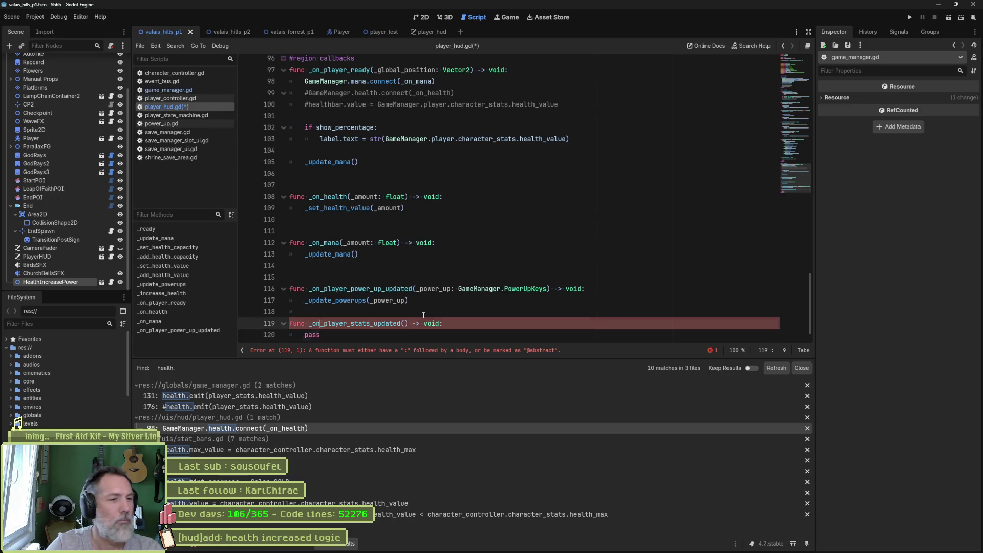
{"action": "key", "text": "ctrl+shift+Return"}
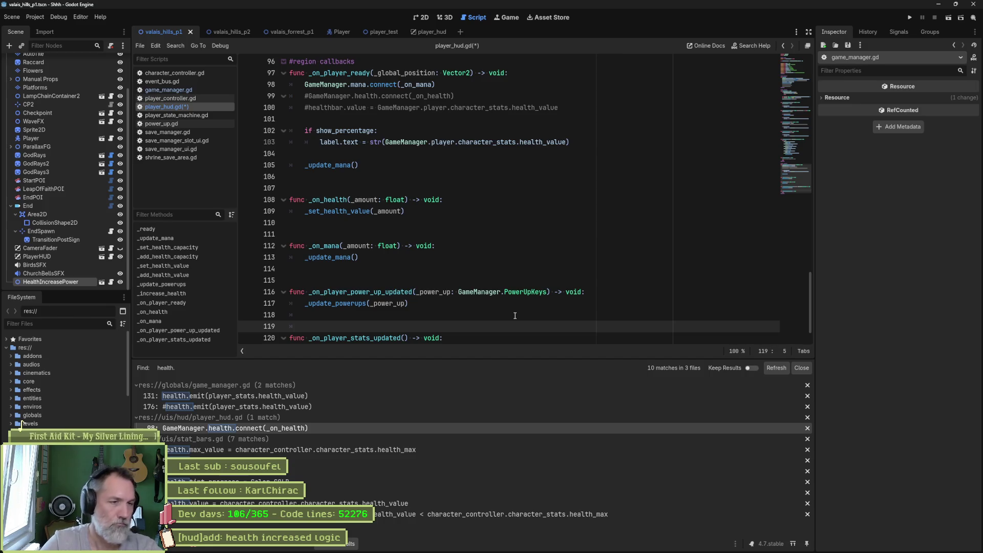
Step: Replace the new callback's pass with a _set_health_value() call that has no argument
{"action": "left_click_drag", "start_coordinate": [439, 210], "coordinate": [440, 200]}
{"action": "key", "text": "ctrl+c"}
{"action": "scroll", "coordinate": [464, 333], "scroll_direction": "down", "scroll_amount": 1}
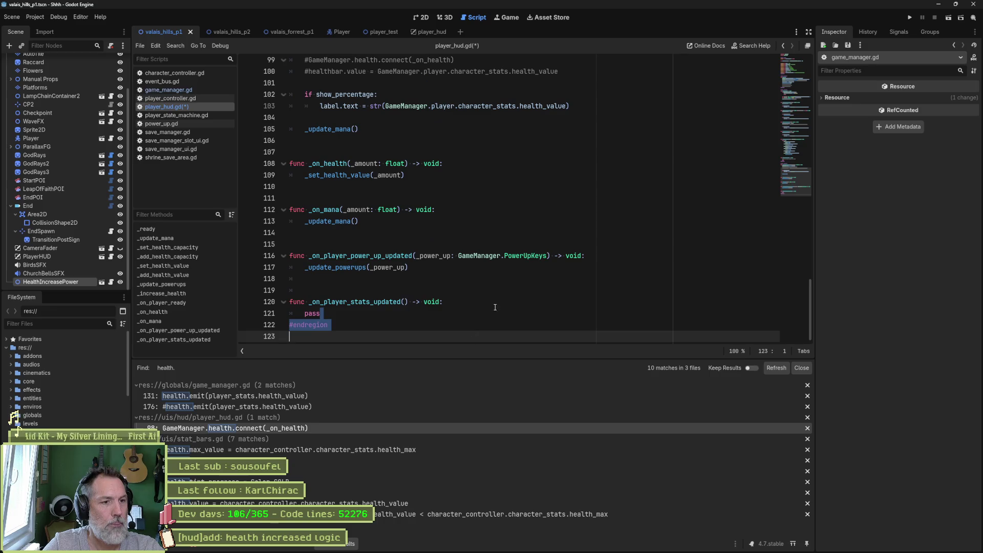
{"action": "left_click", "coordinate": [446, 303]}
{"action": "key", "text": "shift+Down"}
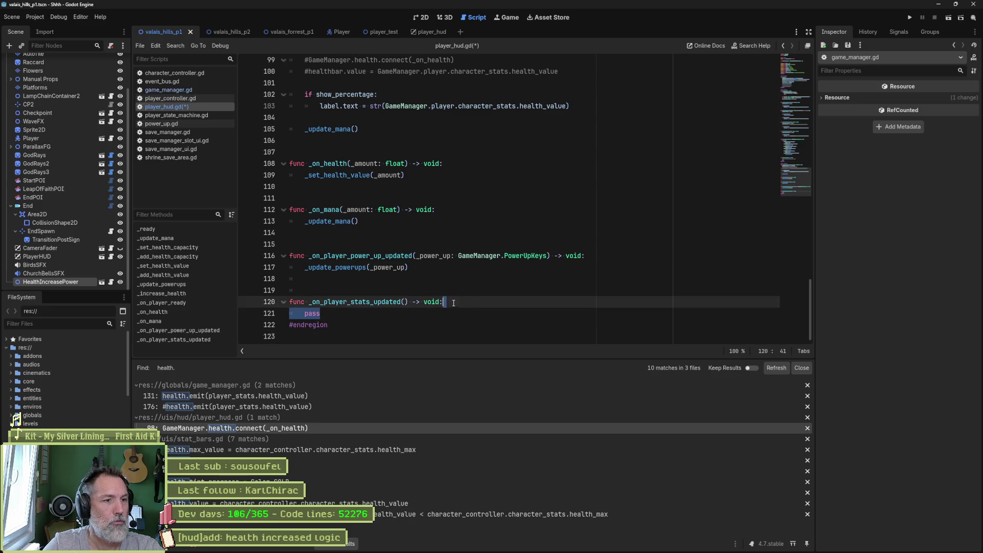
{"action": "key", "text": "ctrl+v"}
{"action": "double_click", "coordinate": [389, 315]}
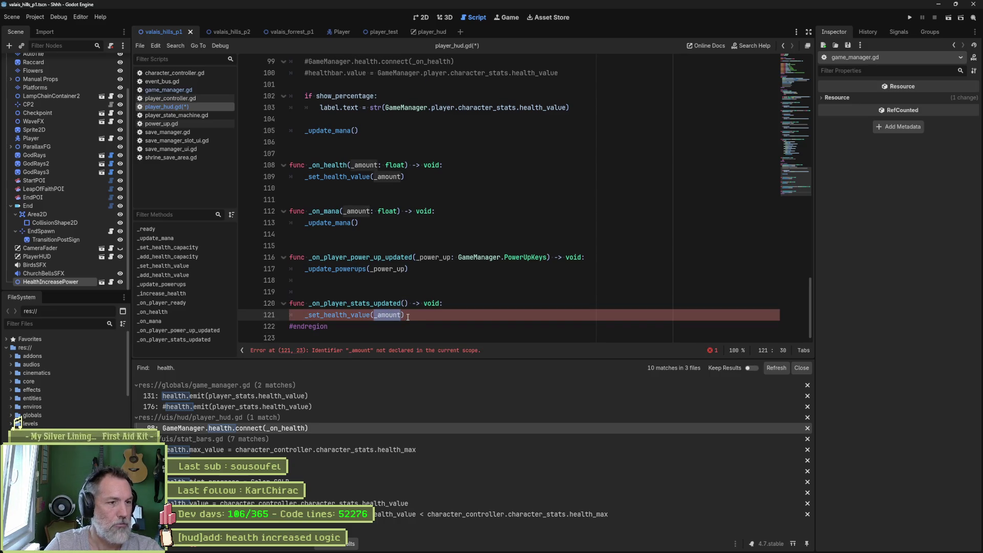
{"action": "key", "text": "BackSpace"}
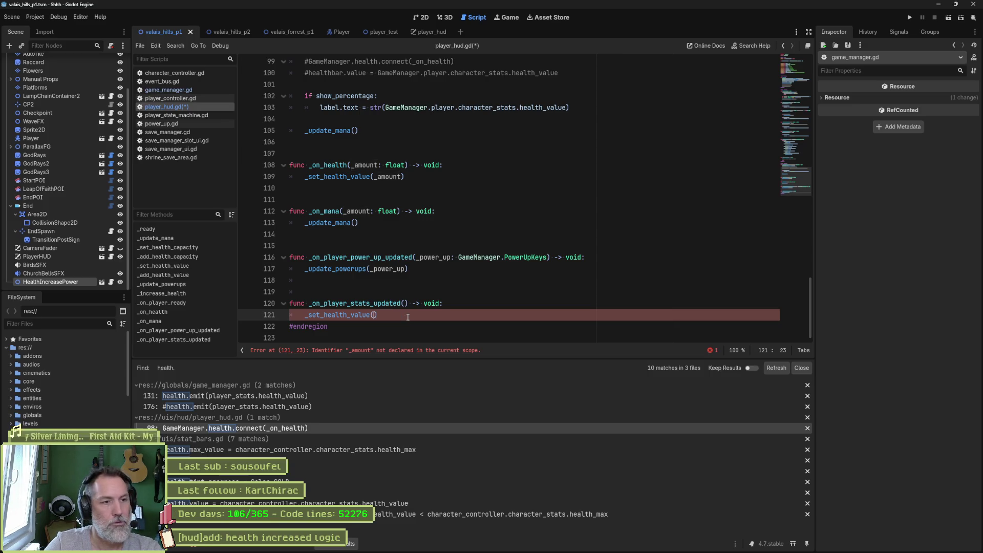
Step: Remove the _amount: float parameter from the _set_health_value definition
{"action": "left_click", "coordinate": [354, 314], "text": "ctrl"}
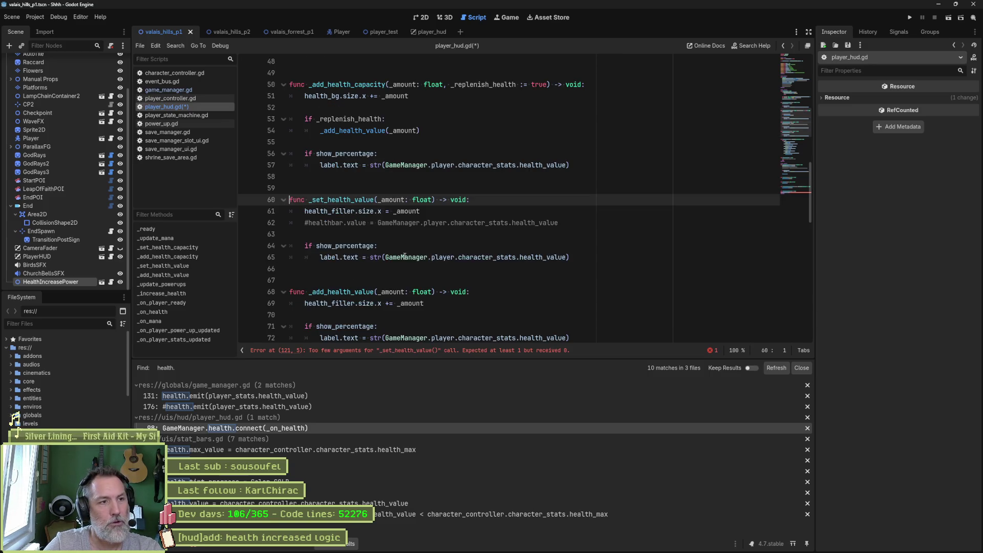
{"action": "double_click", "coordinate": [395, 200]}
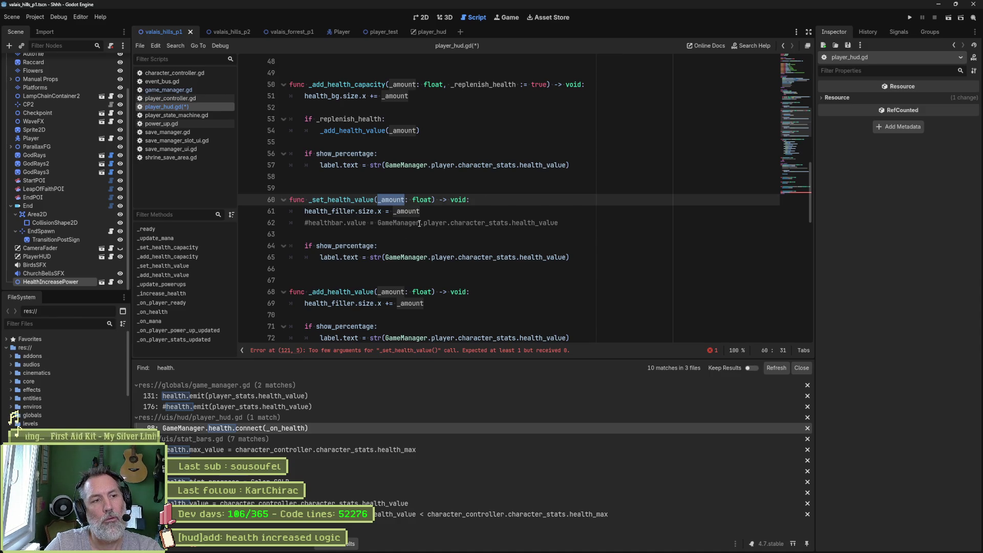
{"action": "left_click", "coordinate": [422, 200], "text": "shift"}
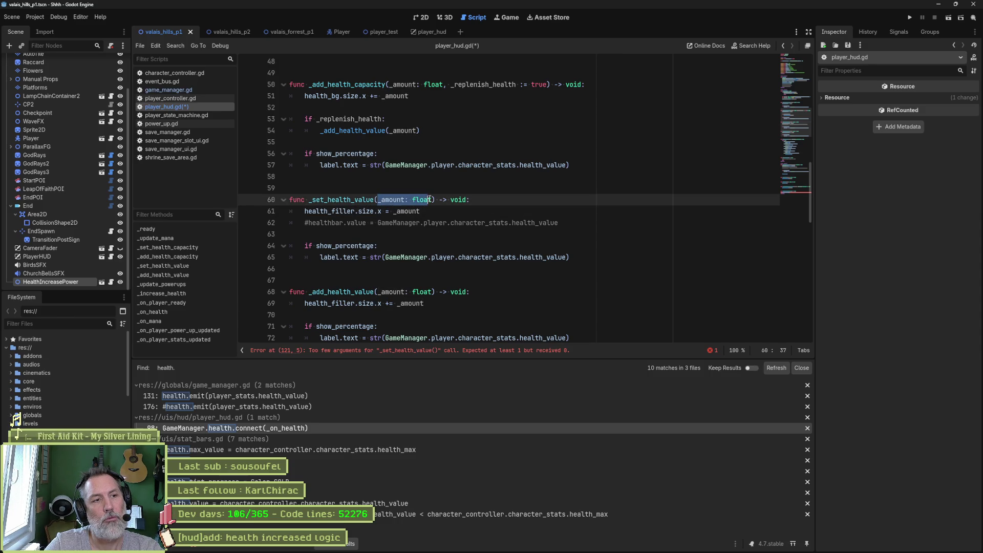
{"action": "key", "text": "BackSpace"}
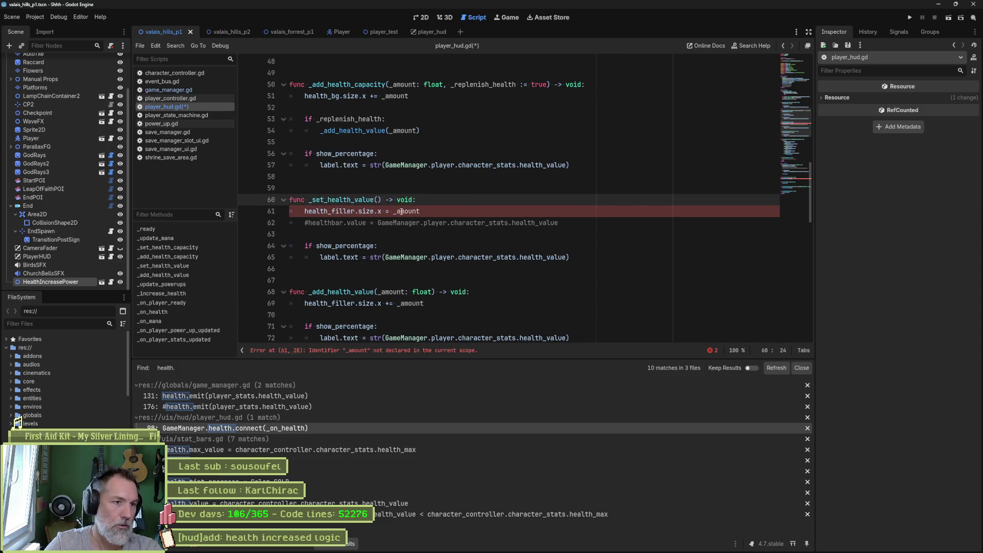
{"action": "double_click", "coordinate": [407, 211]}
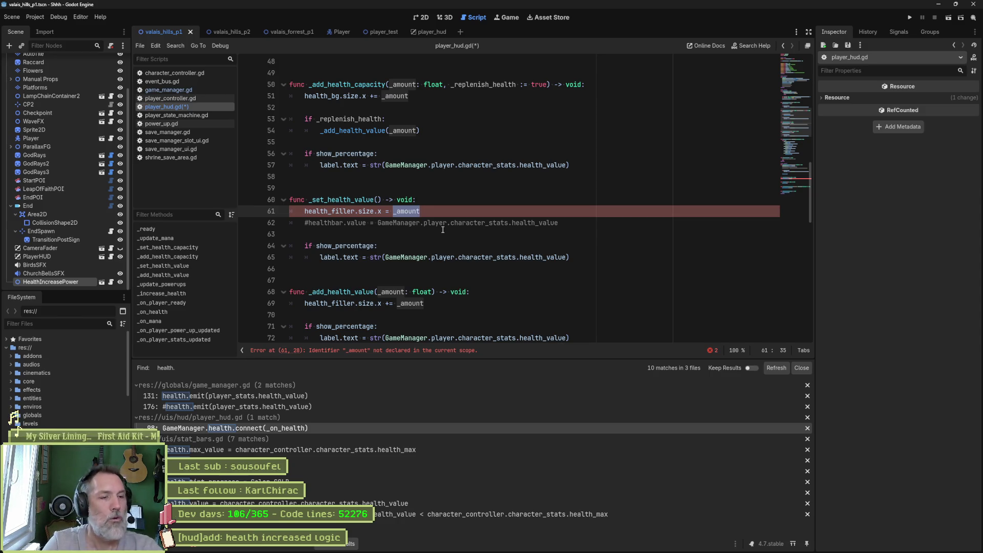
{"action": "scroll", "coordinate": [398, 271], "scroll_direction": "down", "scroll_amount": 15}
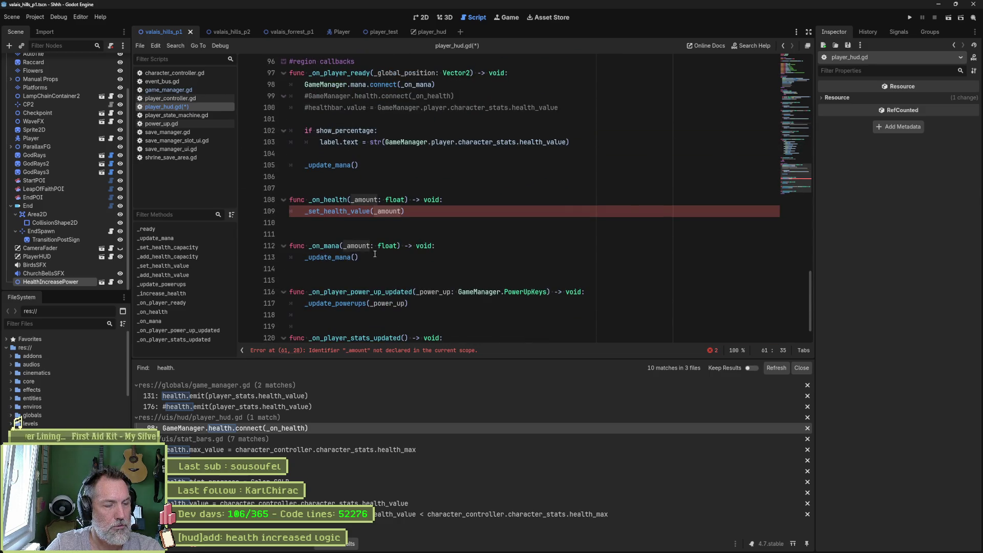
{"action": "scroll", "coordinate": [373, 253], "scroll_direction": "down", "scroll_amount": 1}
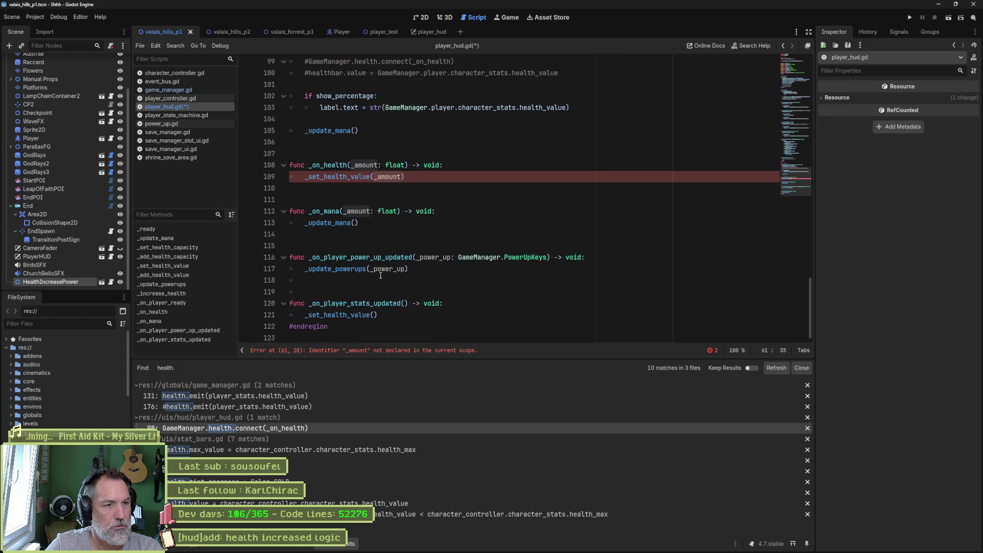
Step: Give _on_player_stats_updated a _stats: CharacterStats parameter and pass _stats to _set_health_value
{"action": "left_click", "coordinate": [403, 303]}
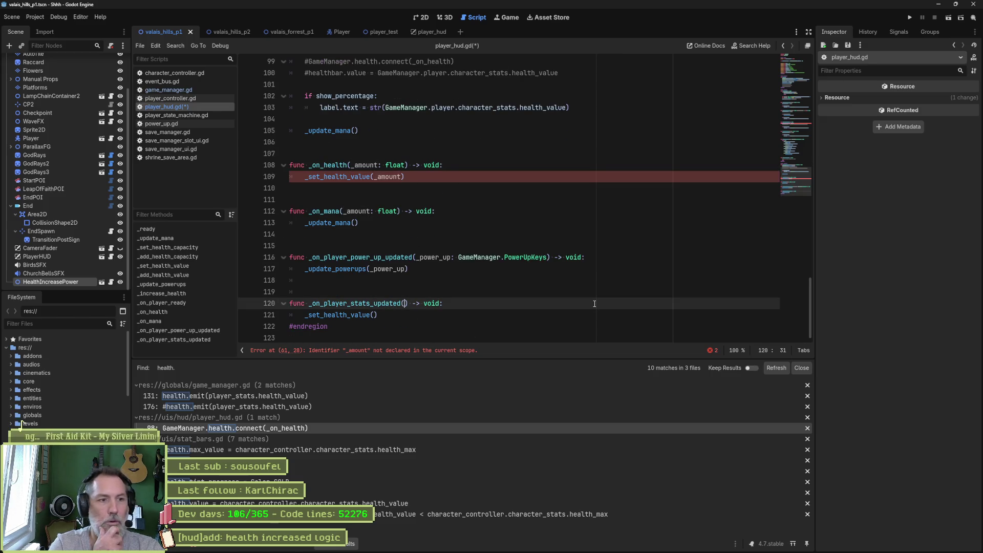
{"action": "type", "text": "_stats"}
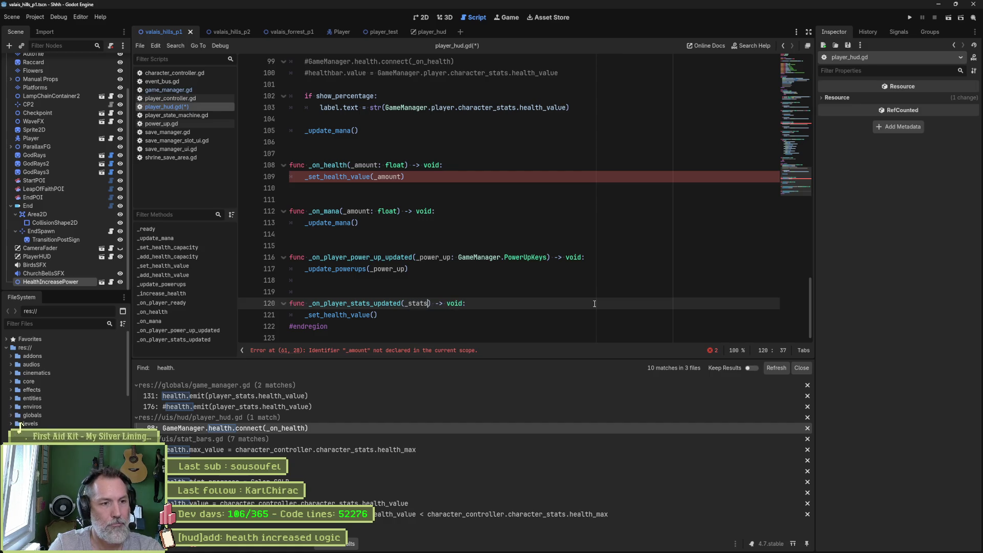
{"action": "type", "text": ": Chara"}
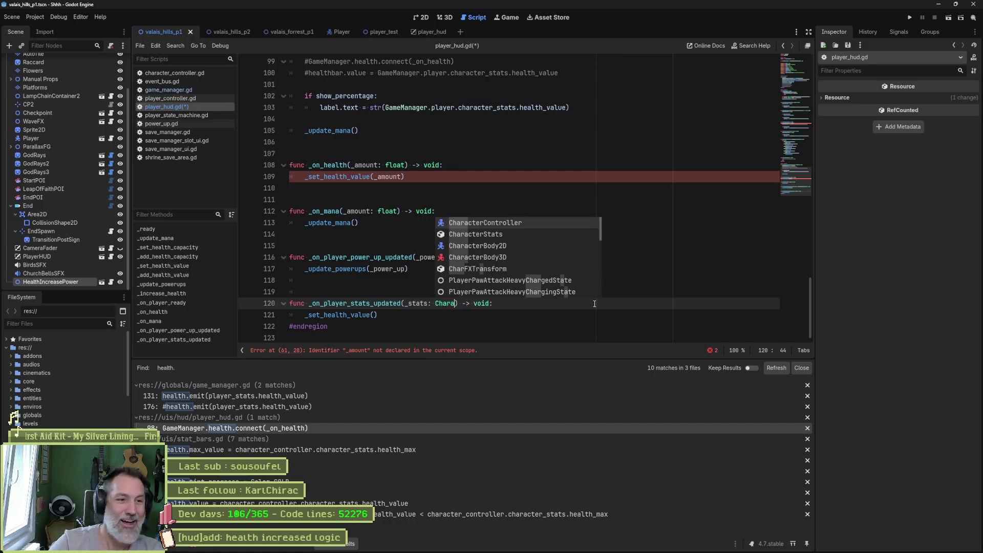
{"action": "key", "text": "Down"}
{"action": "key", "text": "Return"}
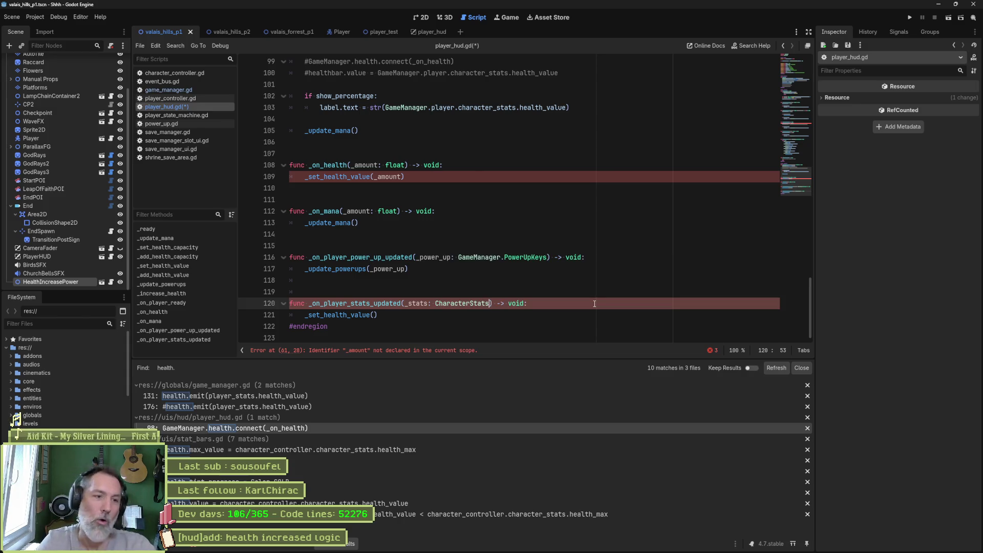
{"action": "double_click", "coordinate": [416, 303]}
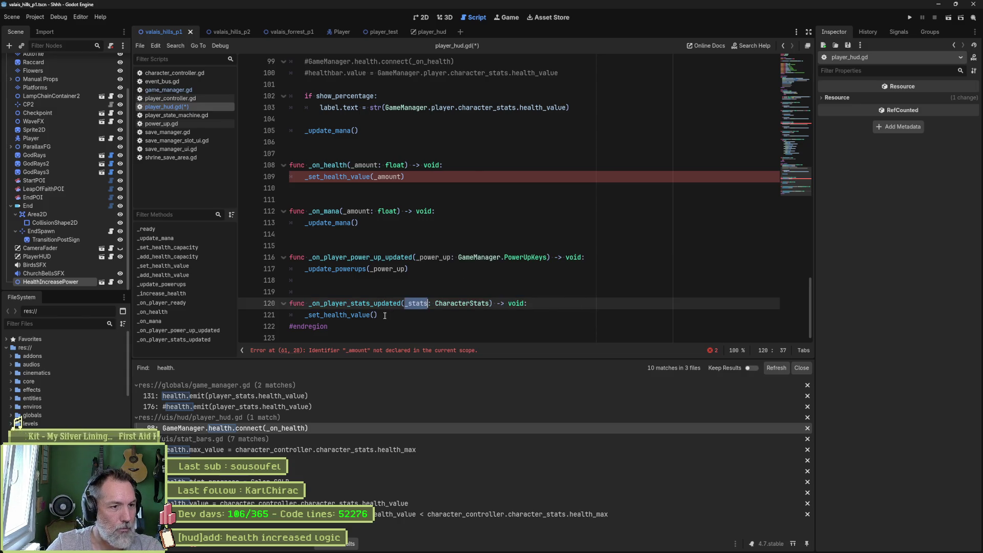
{"action": "key", "text": "ctrl+c"}
{"action": "left_click", "coordinate": [374, 315]}
{"action": "key", "text": "ctrl+v"}
Step: Make _set_health_value take _stats: CharacterStats, size the filler from _stats.health_value, and save
{"action": "left_click", "coordinate": [338, 314], "text": "ctrl"}
{"action": "left_click", "coordinate": [377, 200]}
{"action": "type", "text": "_stats: Chara"}
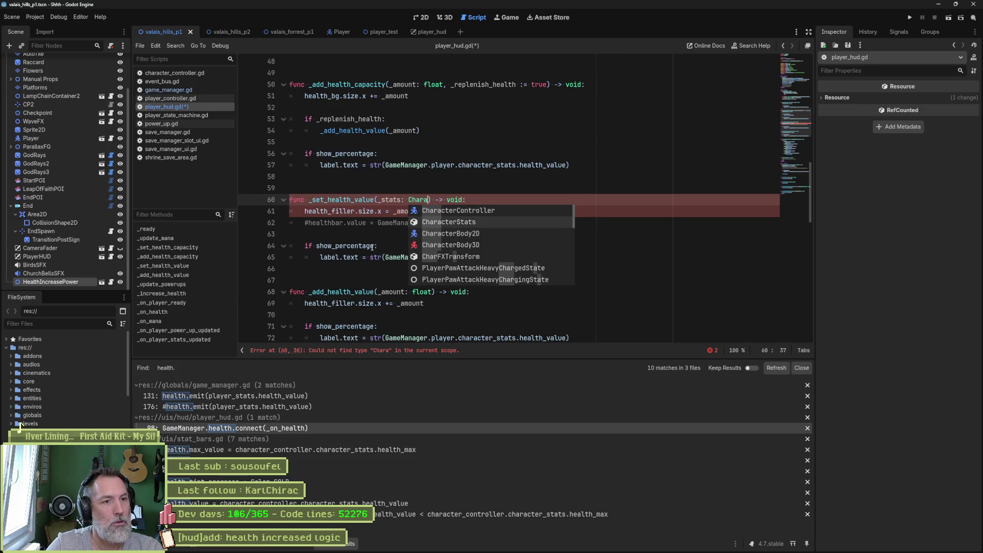
{"action": "key", "text": "Return"}
{"action": "double_click", "coordinate": [410, 211]}
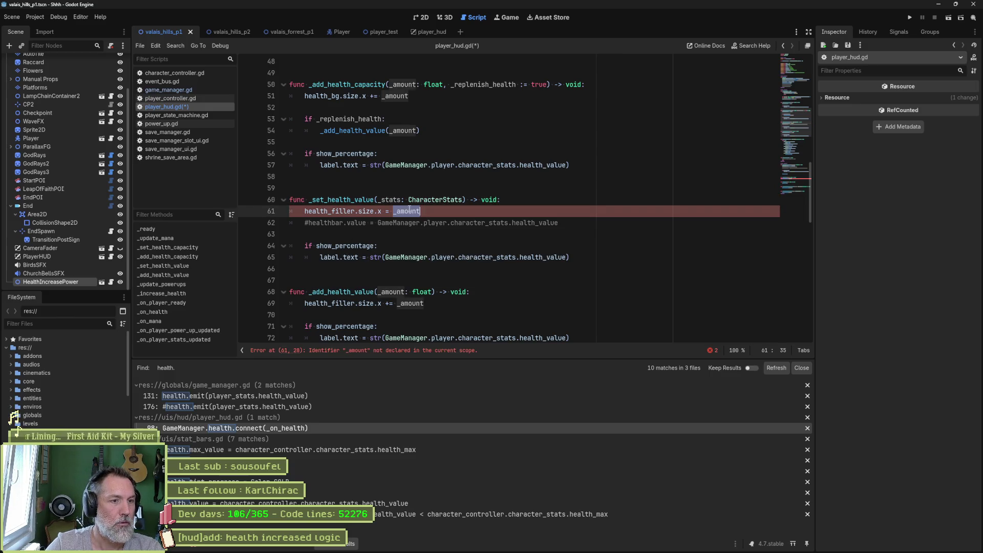
{"action": "type", "text": "_stats."}
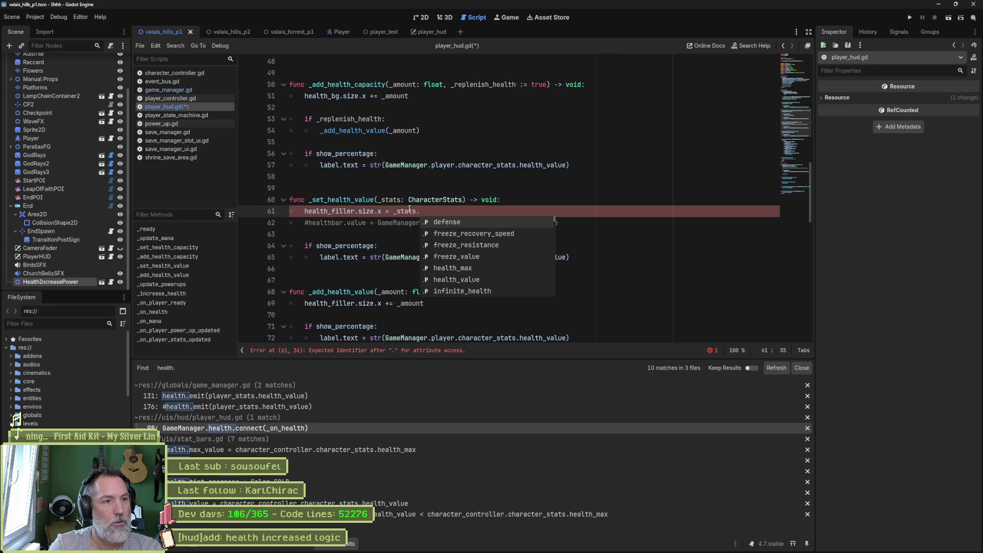
{"action": "type", "text": "health"}
{"action": "key", "text": "Return"}
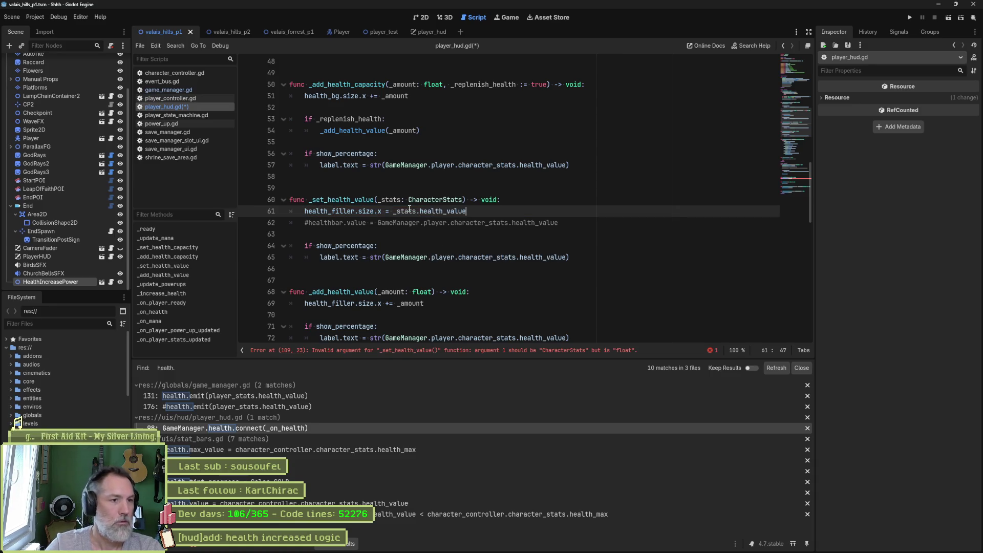
{"action": "key", "text": "ctrl+s"}
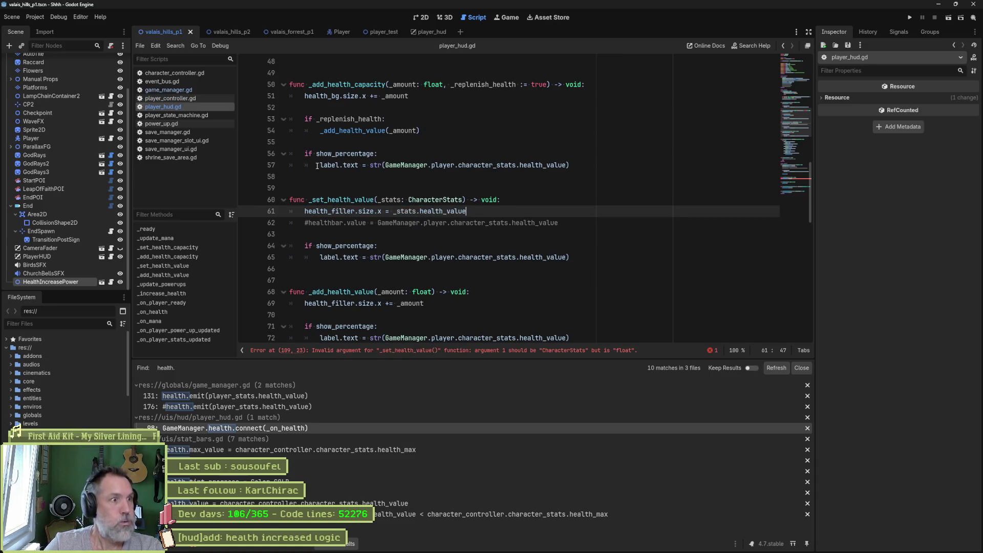
{"action": "key", "text": "alt+Left"}
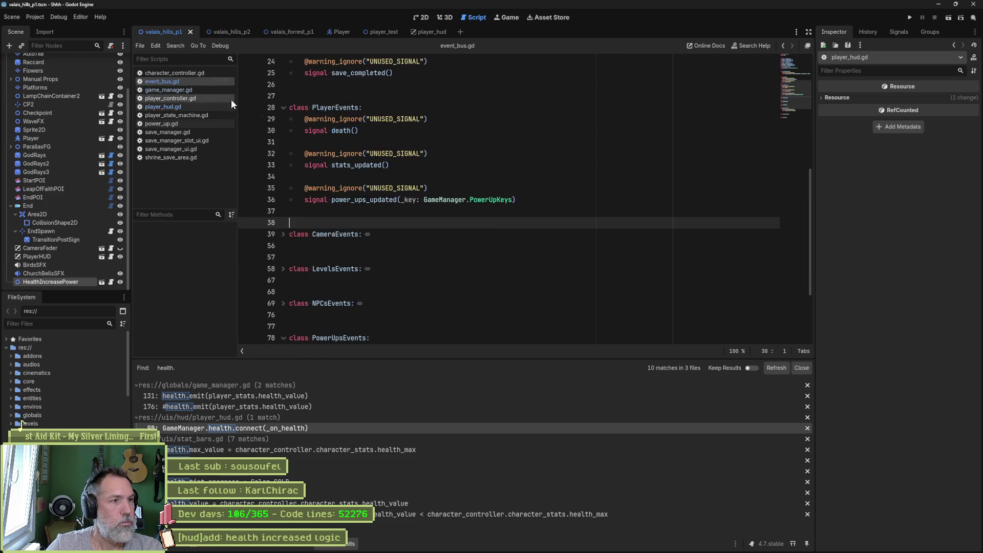
Step: Give the stats_updated signal a _stats: CharacterStats parameter
{"action": "left_click", "coordinate": [387, 165]}
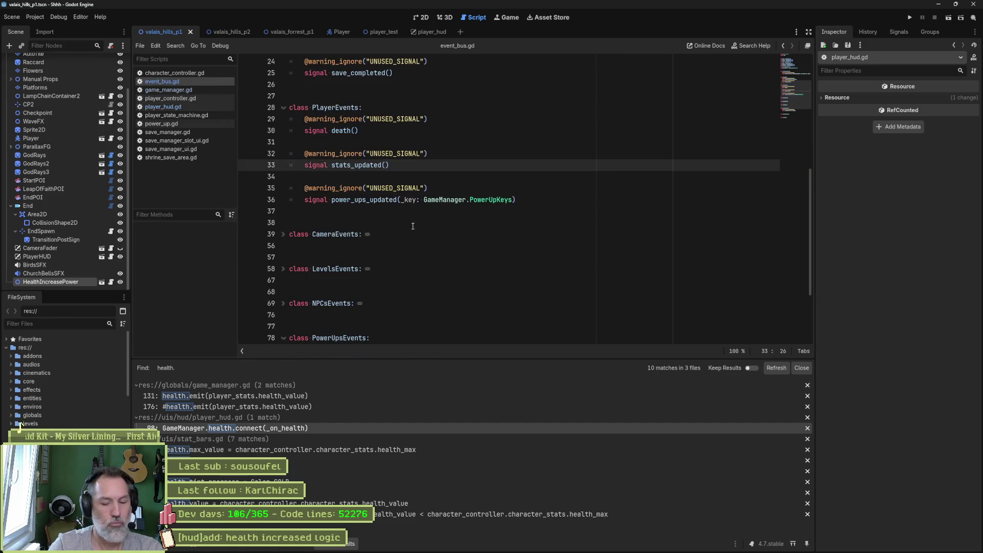
{"action": "type", "text": "_stats: C"}
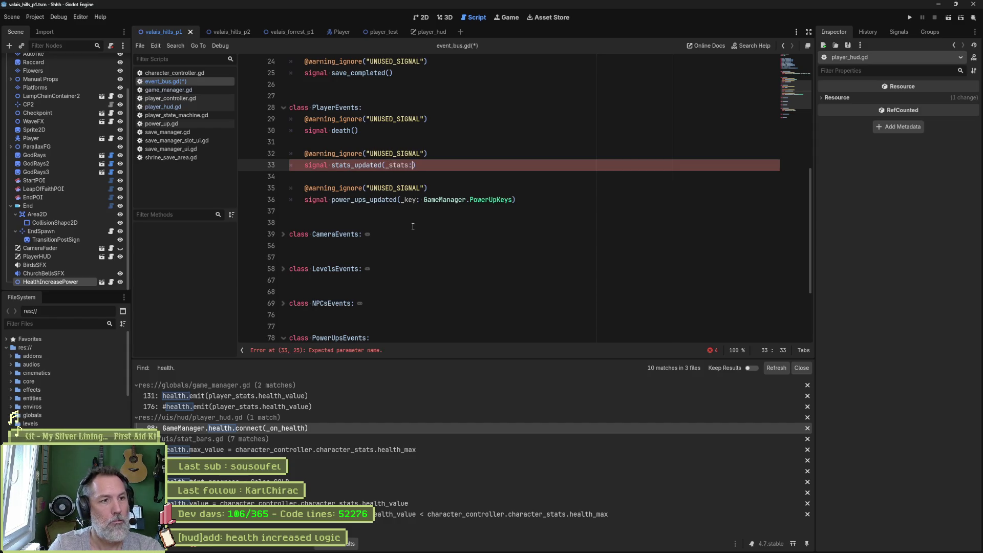
{"action": "type", "text": "har"}
{"action": "key", "text": "Return"}
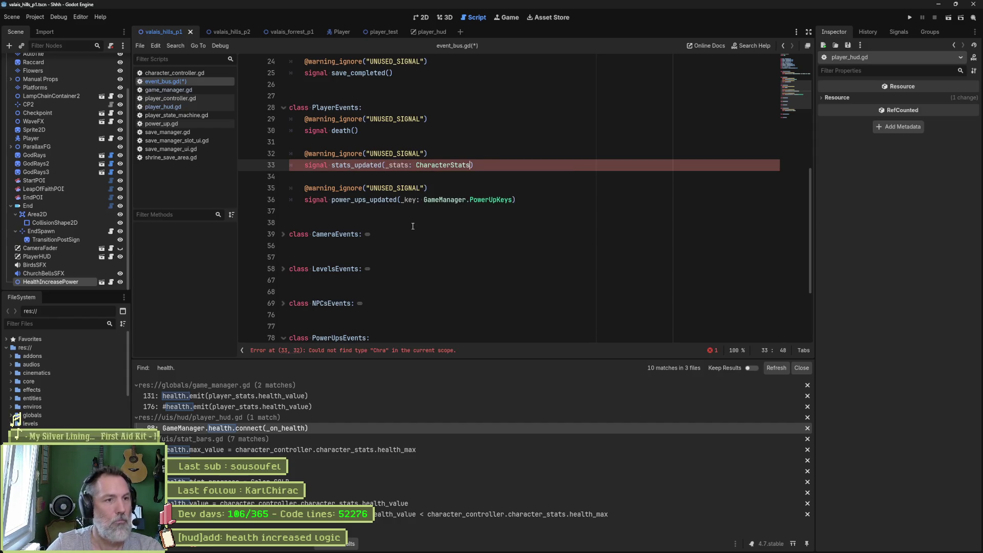
Step: Search all project files for 'stats_updated(' and save event_bus.gd, refreshing the results
{"action": "double_click", "coordinate": [377, 165]}
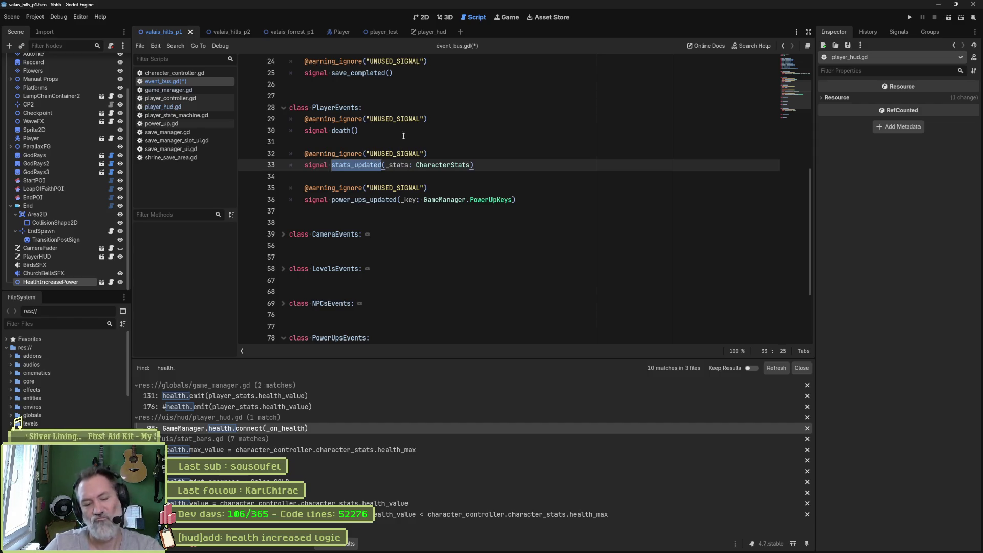
{"action": "key", "text": "shift+Right"}
{"action": "key", "text": "ctrl+shift+f"}
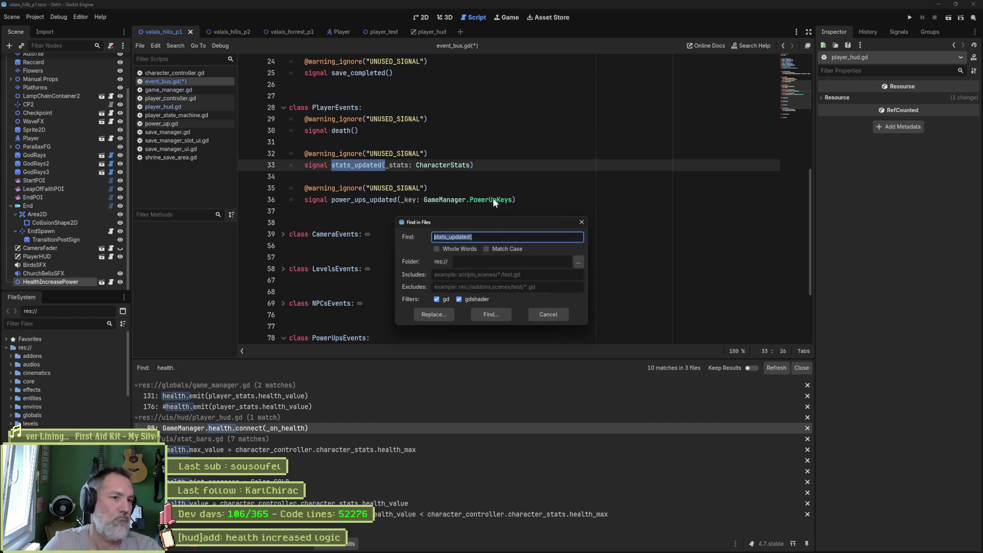
{"action": "left_click", "coordinate": [508, 314]}
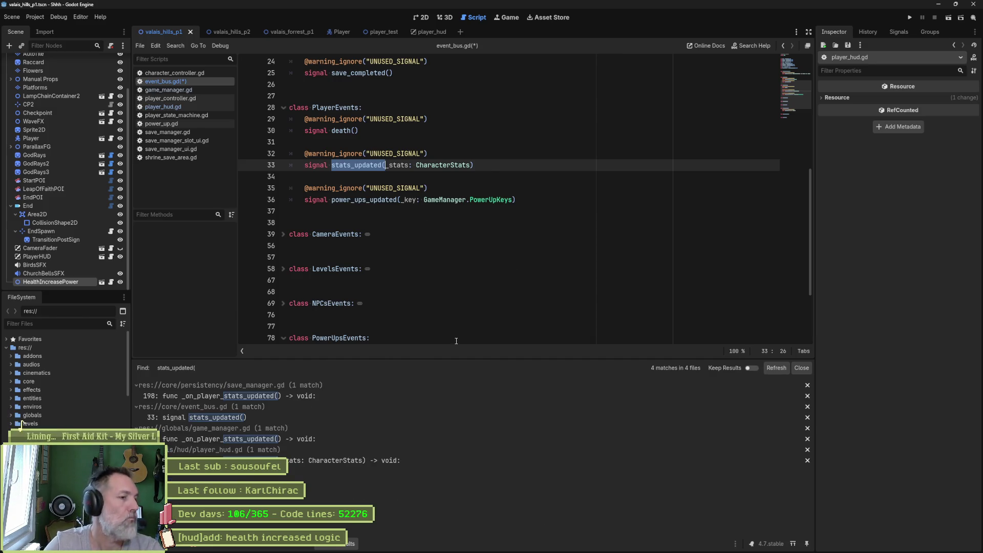
{"action": "left_click", "coordinate": [267, 417]}
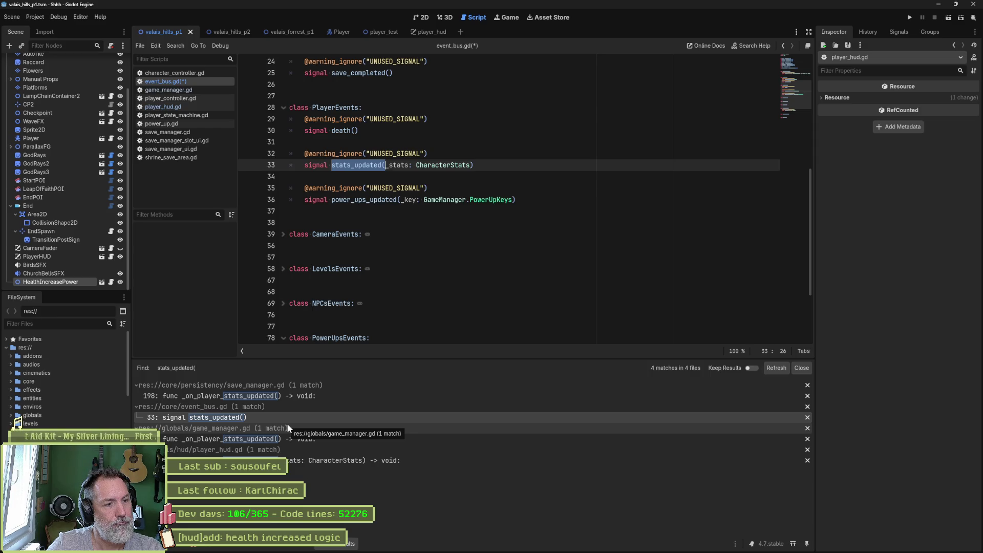
{"action": "key", "text": "ctrl+s"}
{"action": "left_click", "coordinate": [776, 367]}
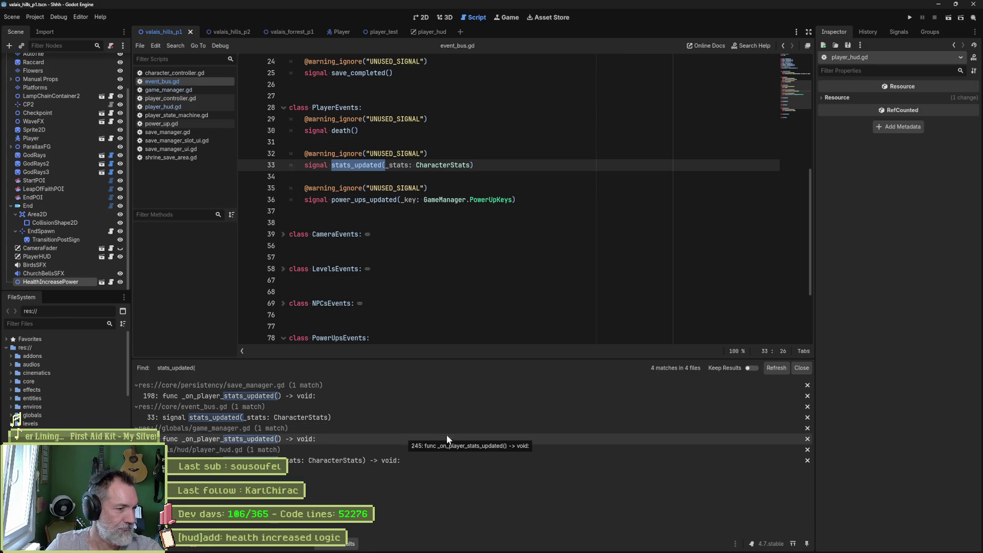
Step: Search the project for 'stats_updated.connect' and open the player_hud.gd match
{"action": "key", "text": "ctrl+shift+f"}
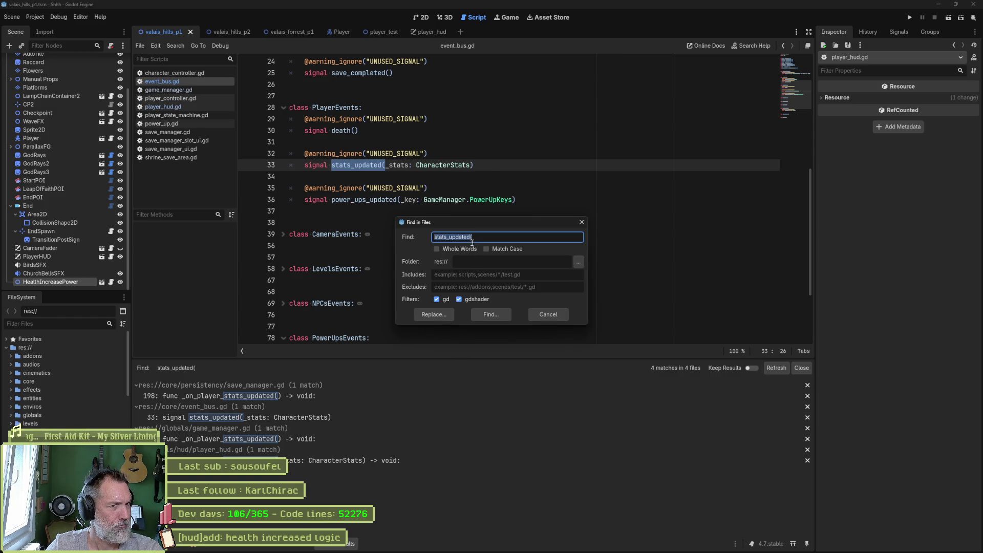
{"action": "left_click", "coordinate": [492, 241]}
{"action": "type", "text": "onne"}
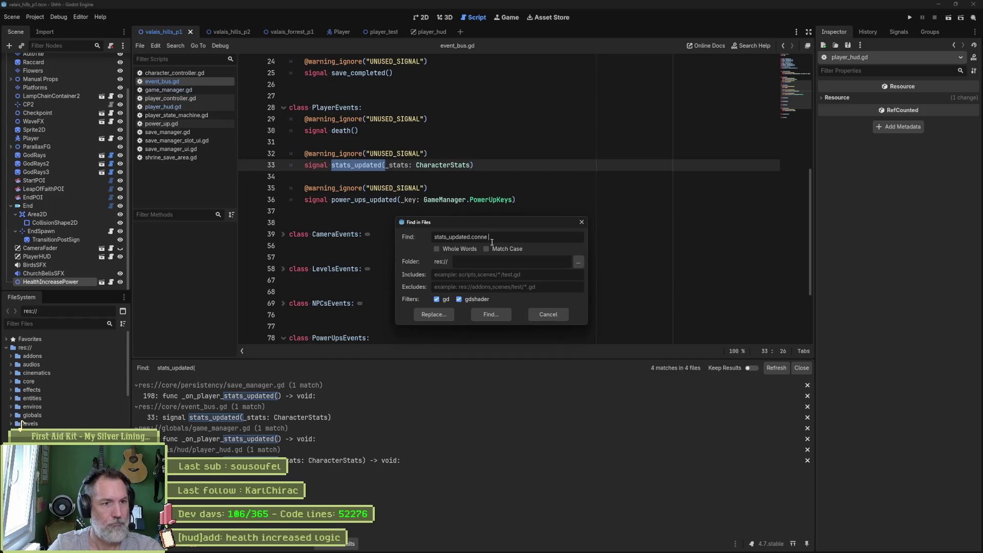
{"action": "type", "text": "ct"}
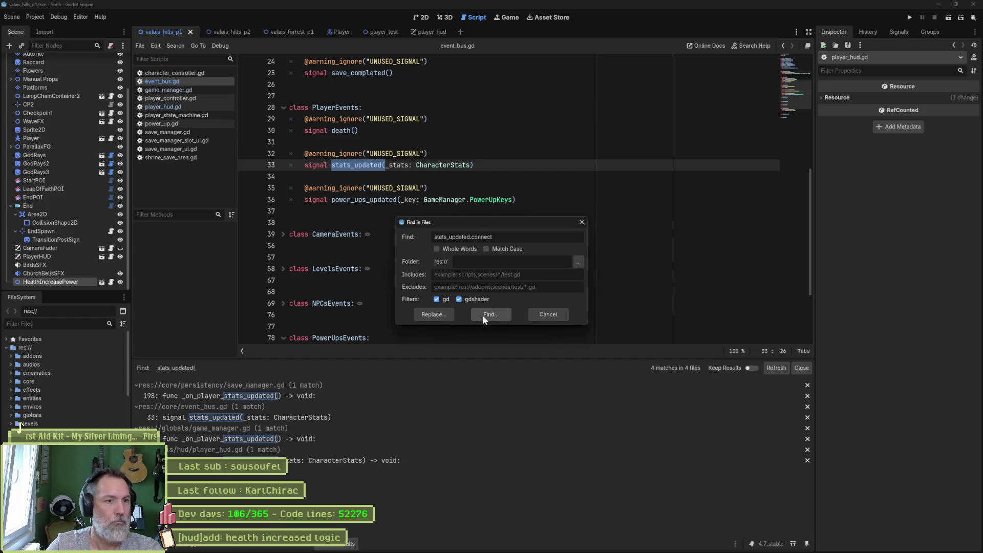
{"action": "left_click", "coordinate": [482, 315]}
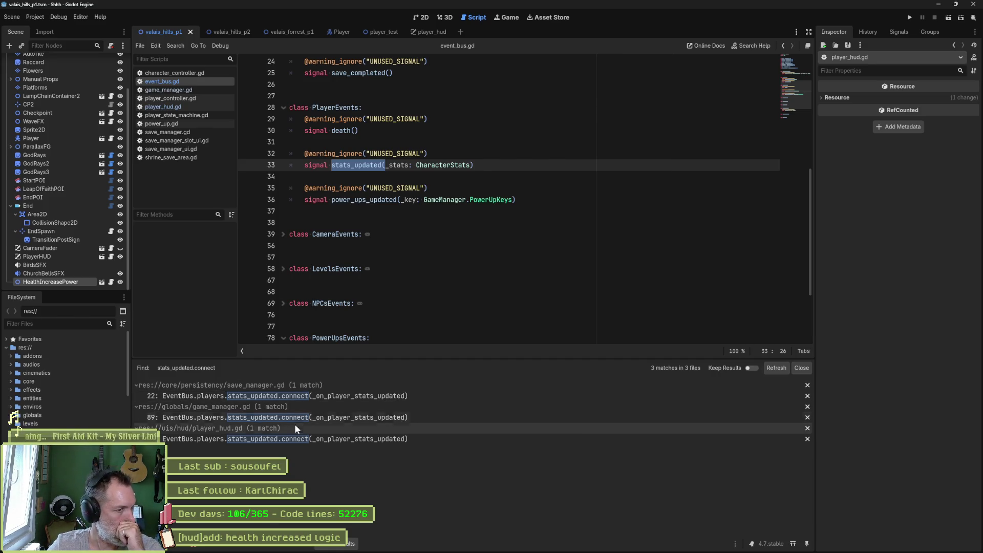
{"action": "left_click", "coordinate": [288, 438]}
{"action": "scroll", "coordinate": [491, 164], "scroll_direction": "up", "scroll_amount": 2}
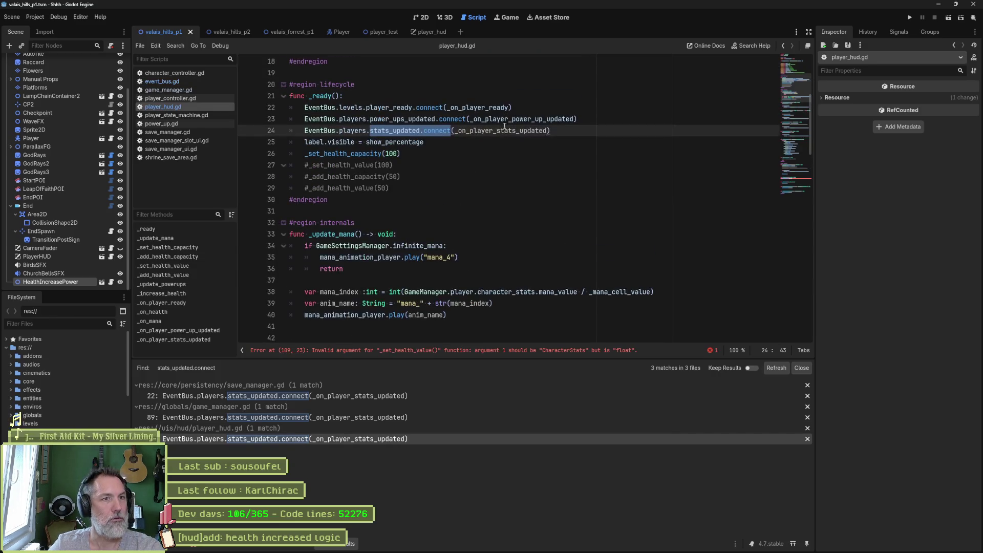
Step: Change _on_health's parameter to _stats: CharacterStats and pass _stats.health_value to _set_health_value
{"action": "left_click", "coordinate": [518, 135], "text": "ctrl"}
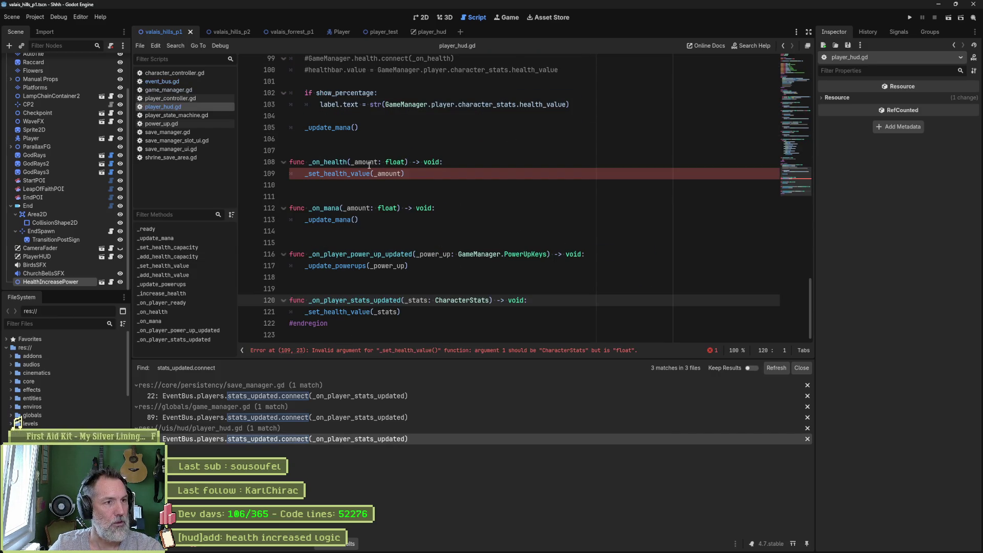
{"action": "left_click_drag", "start_coordinate": [350, 162], "coordinate": [402, 162]}
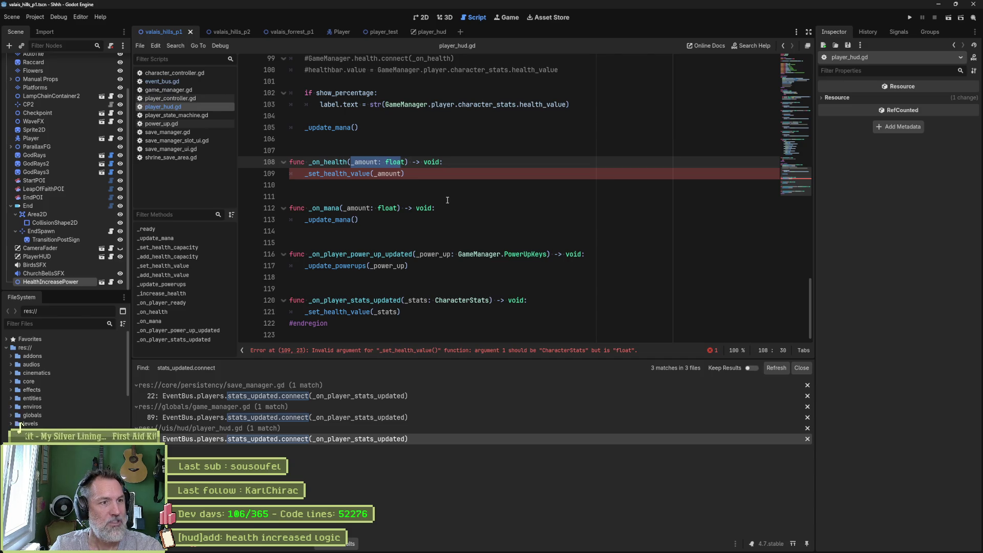
{"action": "key", "text": "BackSpace"}
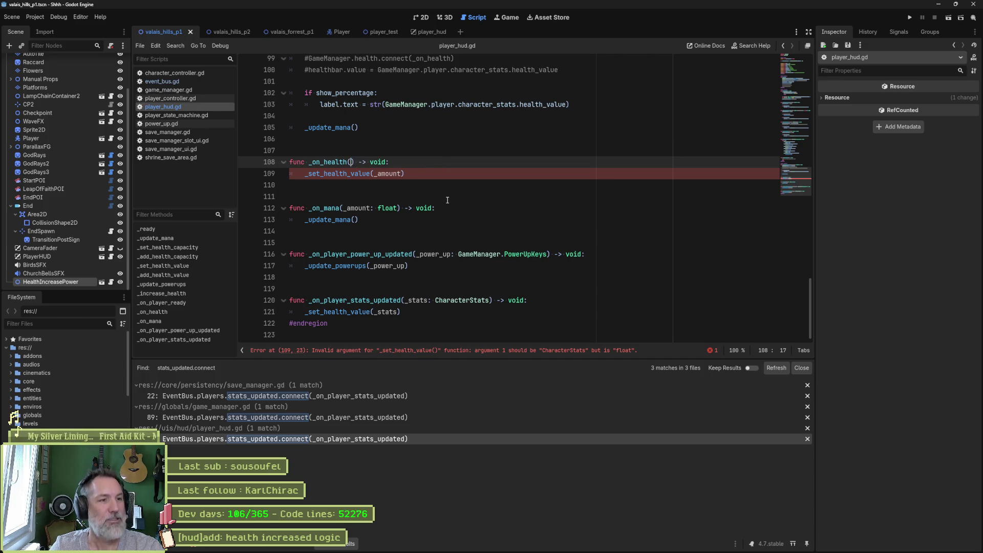
{"action": "type", "text": "_stats: "}
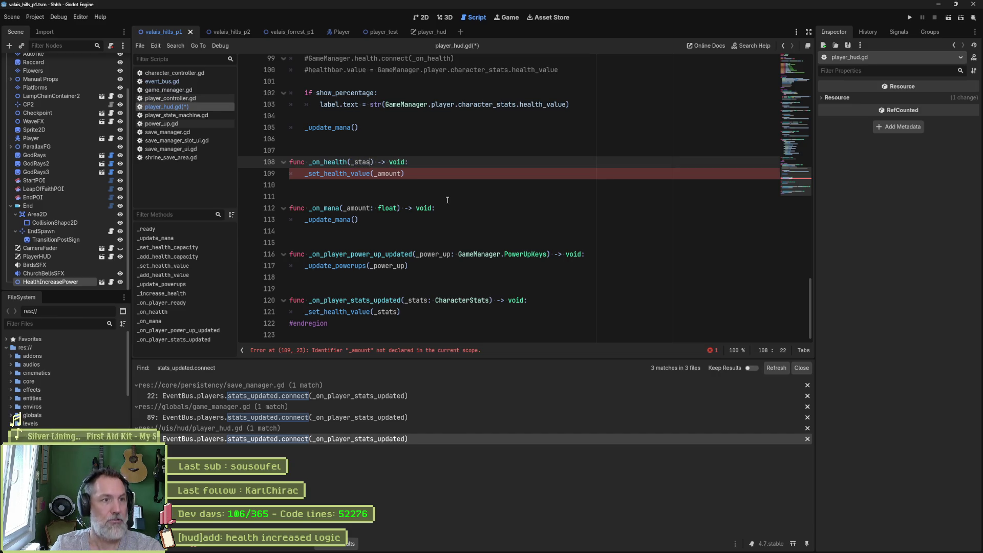
{"action": "type", "text": "Chara"}
{"action": "key", "text": "Down"}
{"action": "key", "text": "Return"}
{"action": "key", "text": "Down"}
{"action": "key", "text": "Left"}
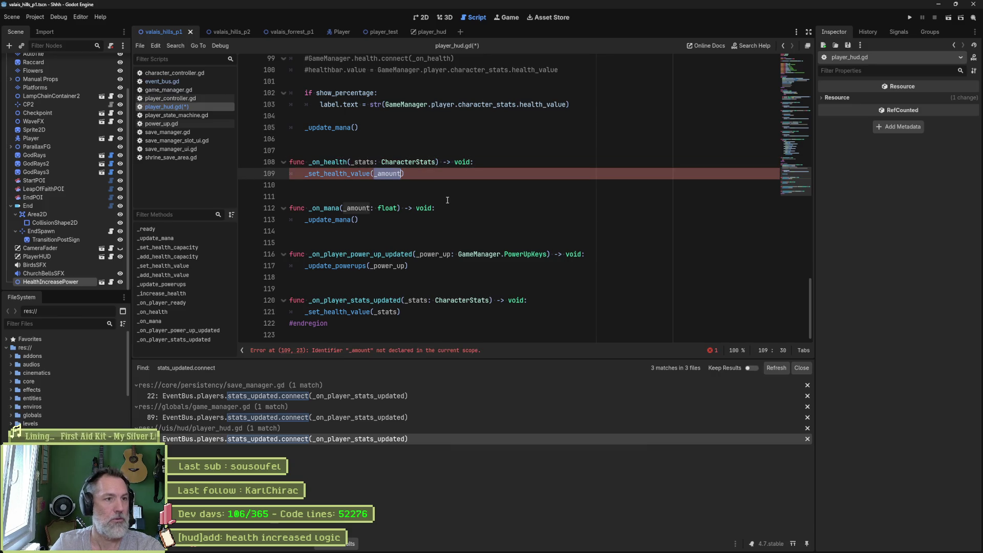
{"action": "key", "text": "ctrl+BackSpace"}
{"action": "type", "text": "_stats.heal"}
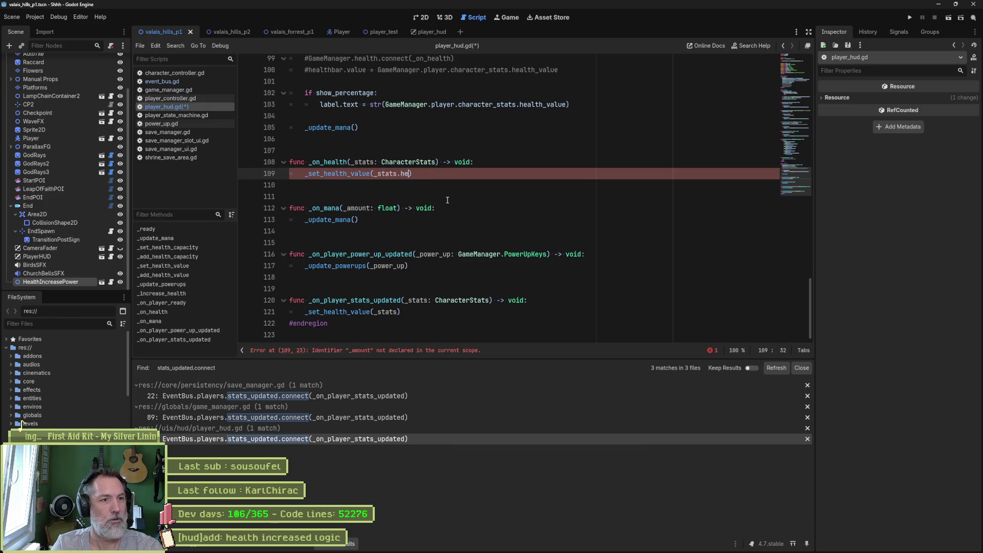
{"action": "left_click", "coordinate": [448, 199]}
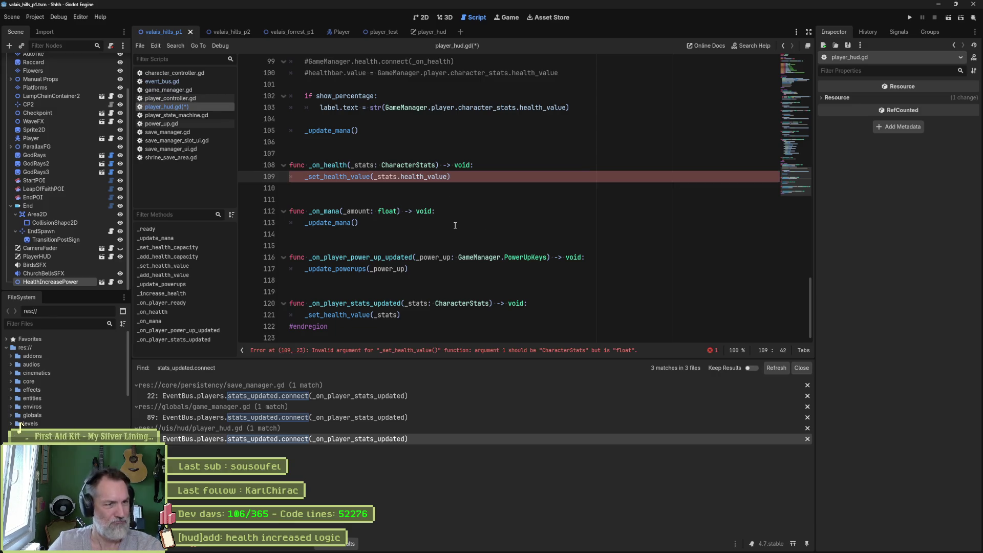
Step: Make _set_health_value take _health: float and use it for the filler size, then save
{"action": "left_click", "coordinate": [340, 176], "text": "ctrl"}
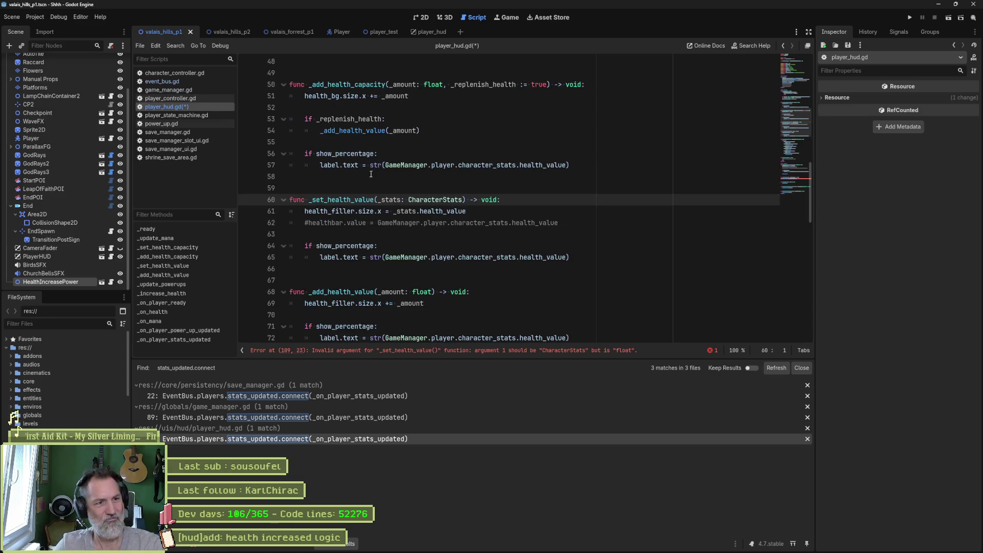
{"action": "left_click_drag", "start_coordinate": [377, 199], "coordinate": [463, 200]}
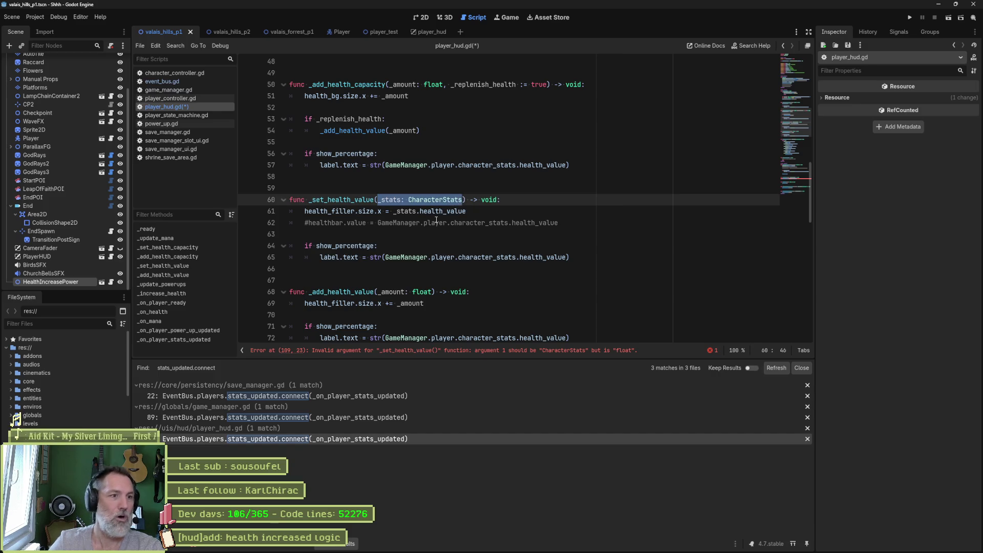
{"action": "type", "text": "_health: float"}
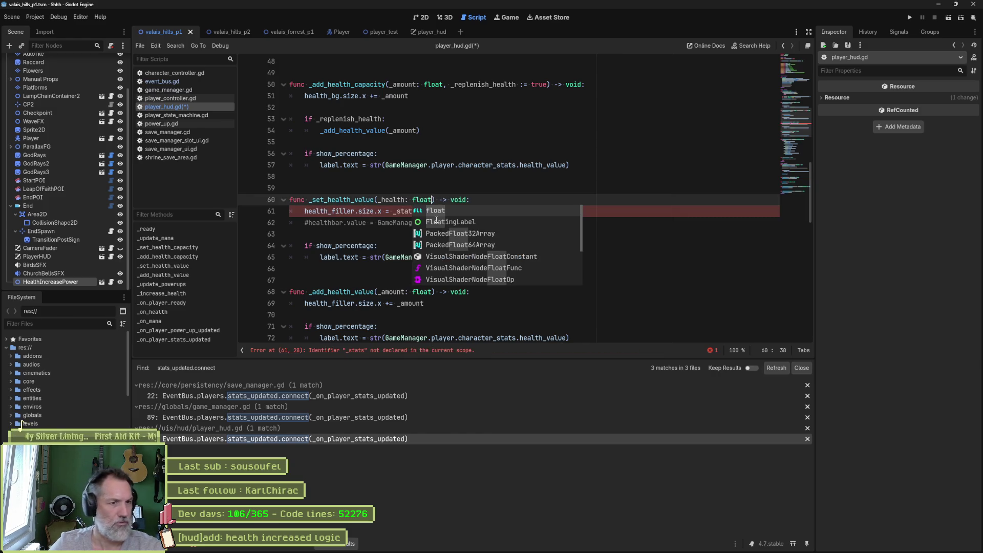
{"action": "double_click", "coordinate": [393, 199]}
{"action": "key", "text": "ctrl+c"}
{"action": "left_click_drag", "start_coordinate": [393, 211], "coordinate": [467, 211]}
{"action": "key", "text": "ctrl+v"}
{"action": "key", "text": "ctrl+s"}
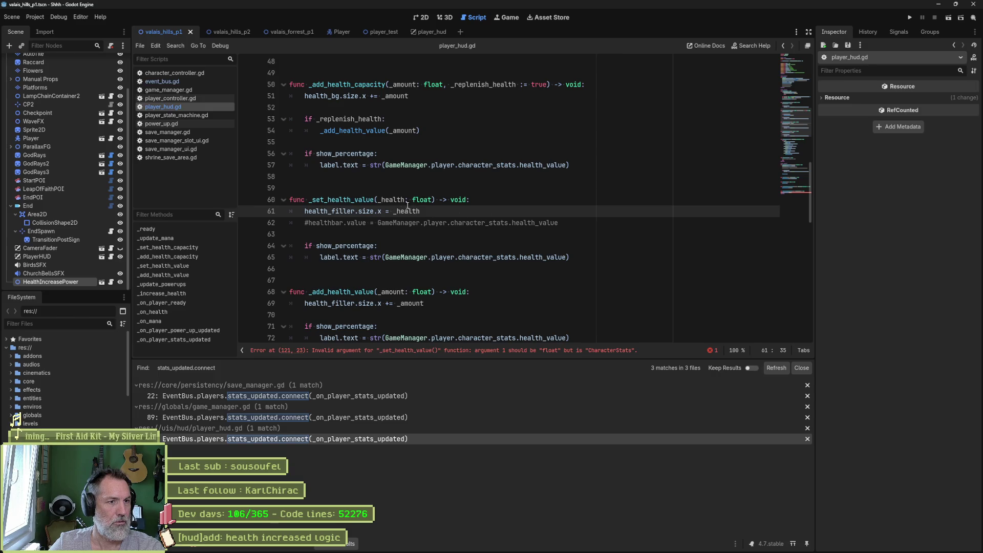
Step: Rename the _health parameter and its use to _value and save player_hud.gd
{"action": "double_click", "coordinate": [390, 201]}
{"action": "type", "text": "_value"}
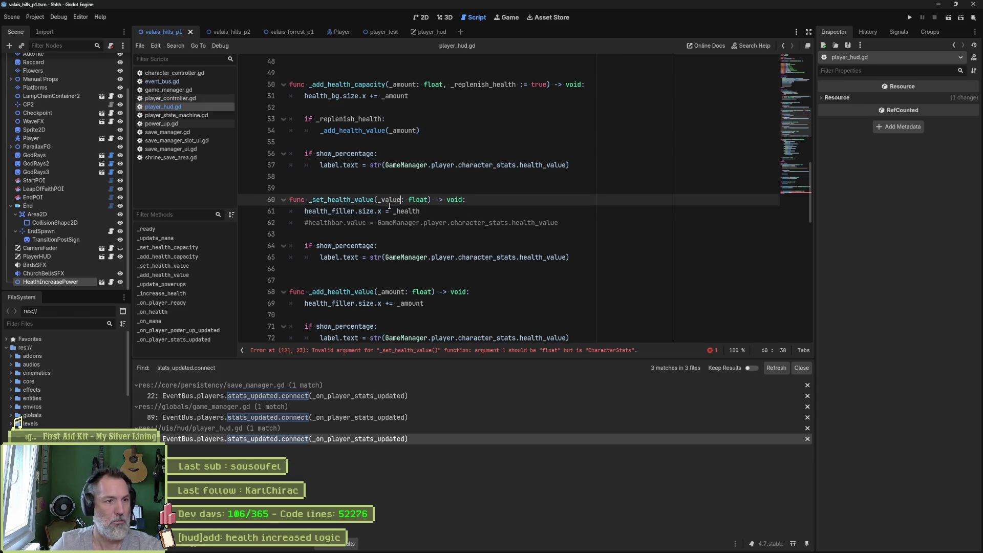
{"action": "double_click", "coordinate": [389, 206]}
{"action": "type", "text": "_value"}
{"action": "key", "text": "ctrl+s"}
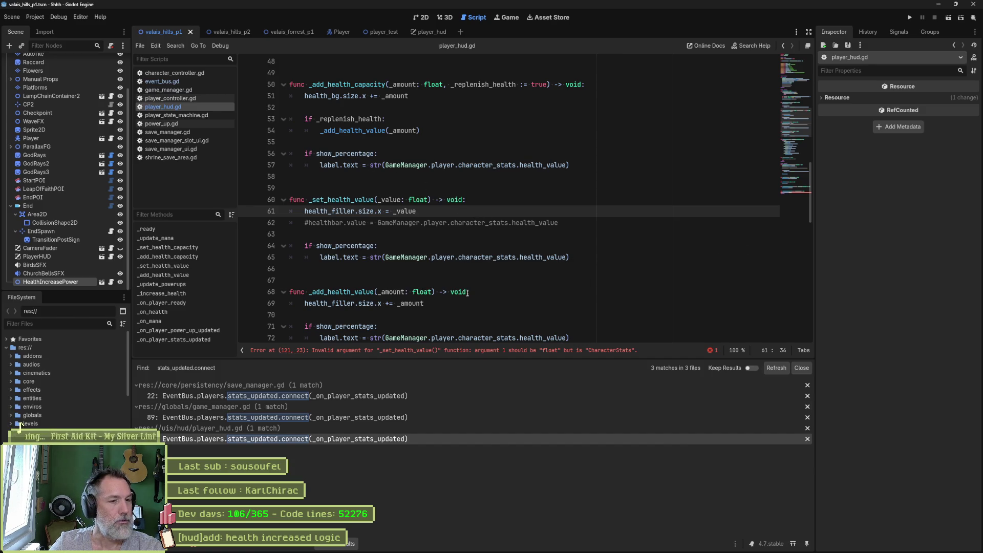
{"action": "mouse_move", "coordinate": [577, 546]}
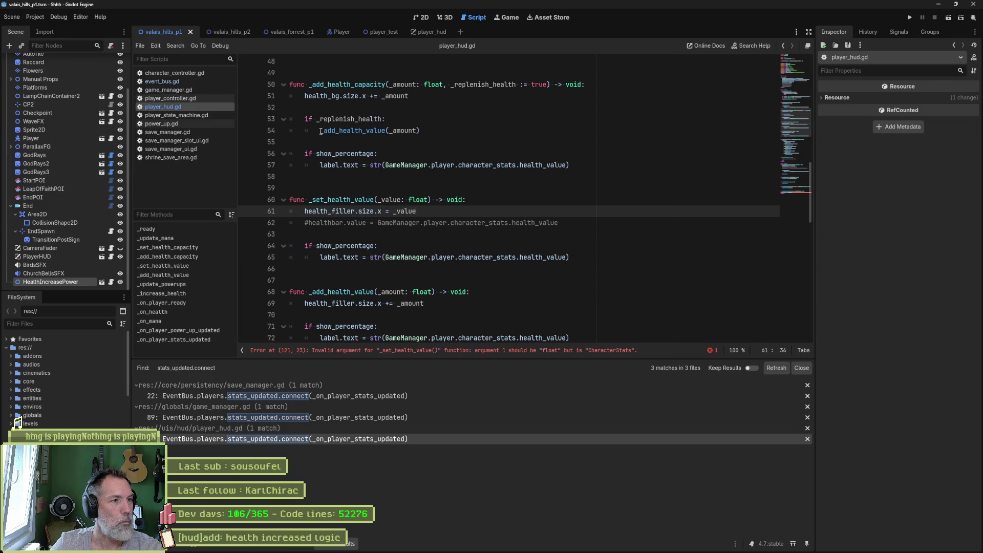
{"action": "left_click", "coordinate": [186, 98]}
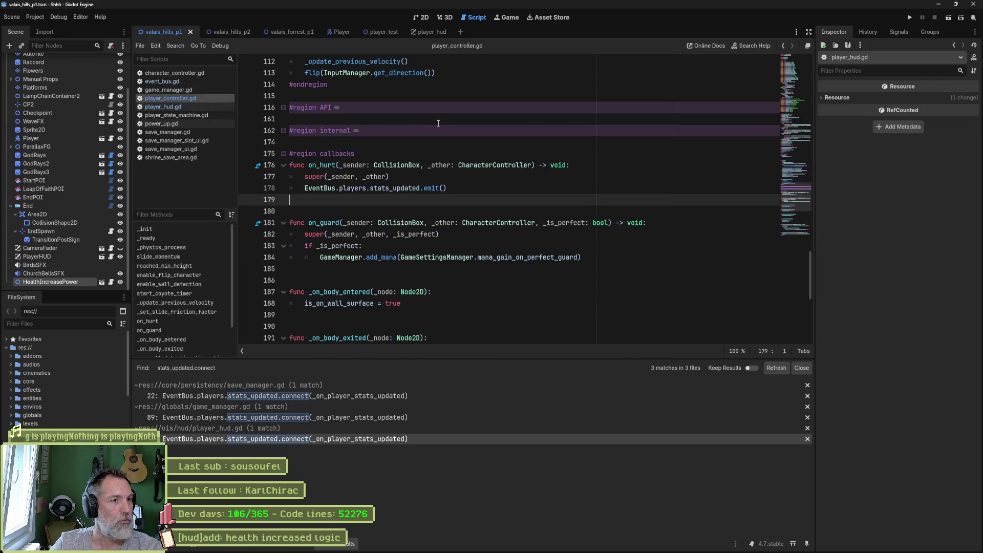
Step: Check the stats_updated emit in on_hurt, then view game_manager.gd's _ready function
{"action": "left_click_drag", "start_coordinate": [335, 164], "coordinate": [326, 187]}
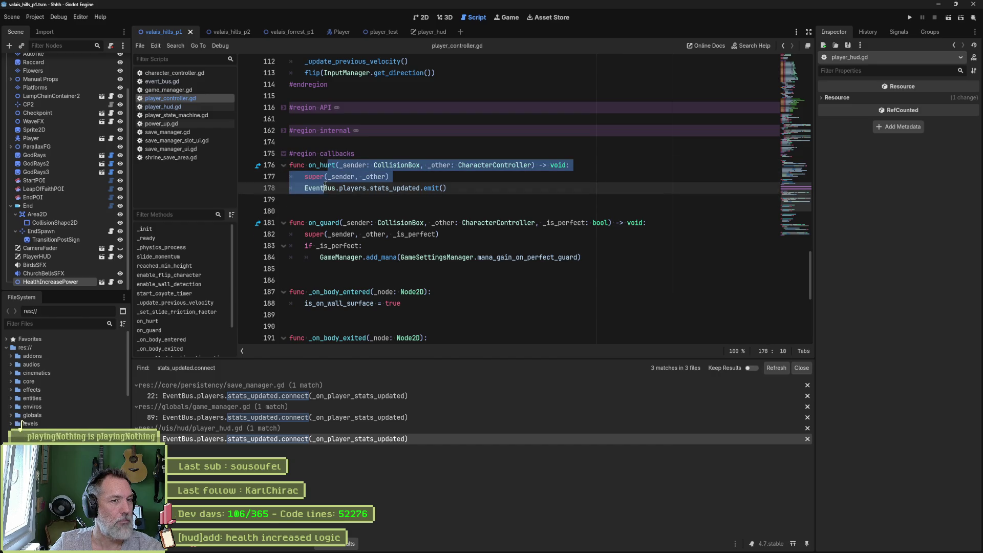
{"action": "left_click_drag", "start_coordinate": [447, 188], "coordinate": [304, 188]}
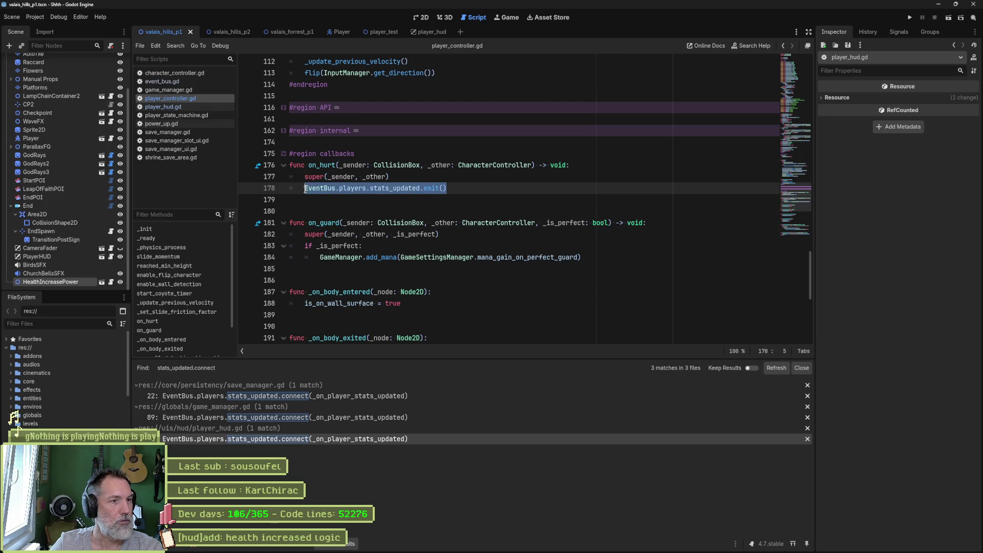
{"action": "left_click", "coordinate": [339, 189]}
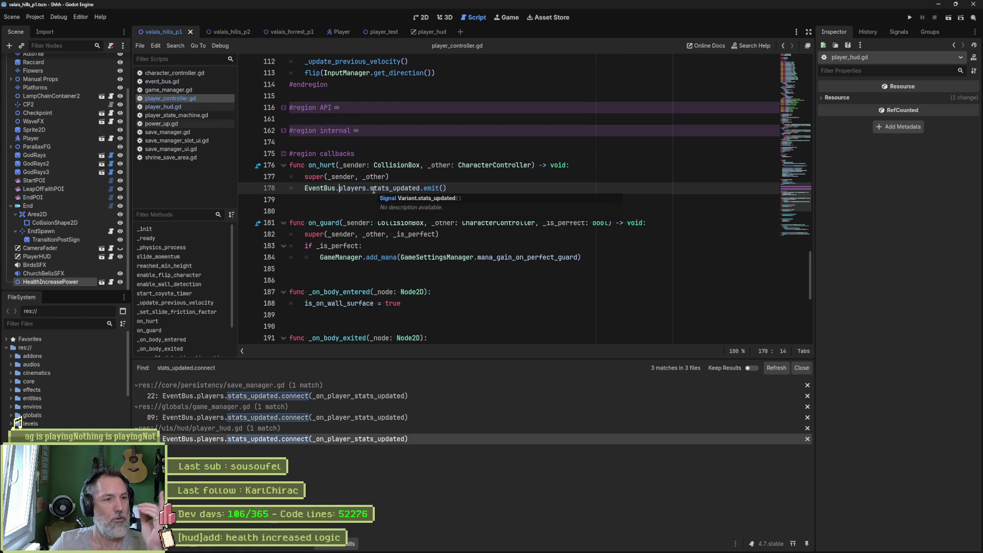
{"action": "left_click", "coordinate": [199, 91]}
{"action": "left_click", "coordinate": [168, 238]}
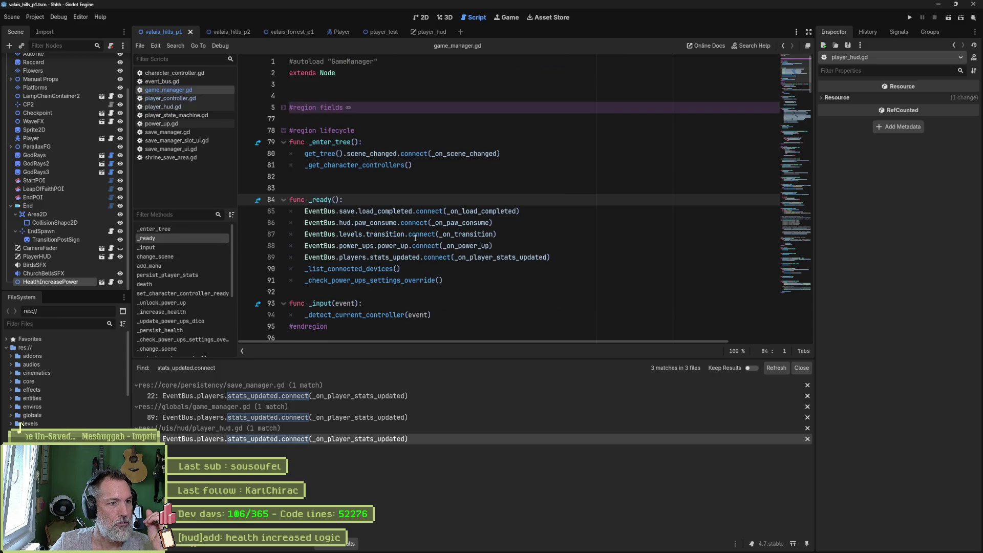
Step: Give _on_player_stats_updated a _stats: CharacterStats parameter and pass _stats to _persist_health
{"action": "left_click", "coordinate": [497, 257]}
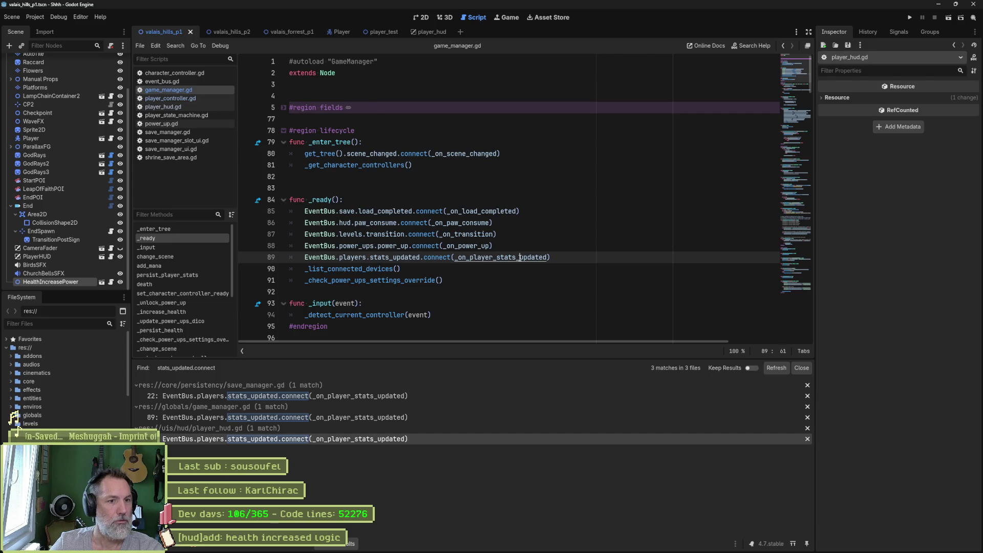
{"action": "left_click", "coordinate": [520, 257], "text": "ctrl"}
{"action": "mouse_move", "coordinate": [357, 214]}
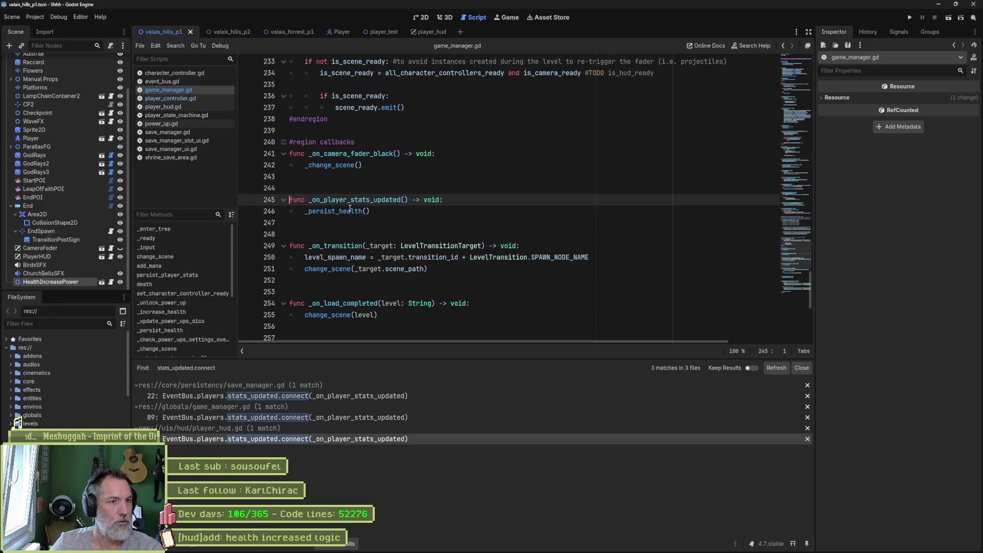
{"action": "left_click", "coordinate": [350, 211]}
{"action": "mouse_move", "coordinate": [350, 211]}
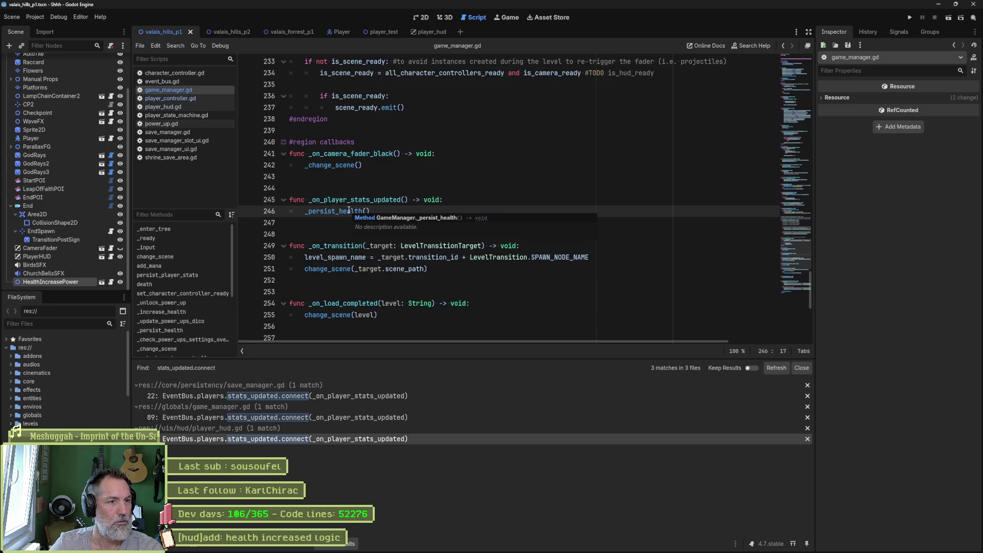
{"action": "left_click", "coordinate": [402, 200]}
{"action": "type", "text": "_stats:"}
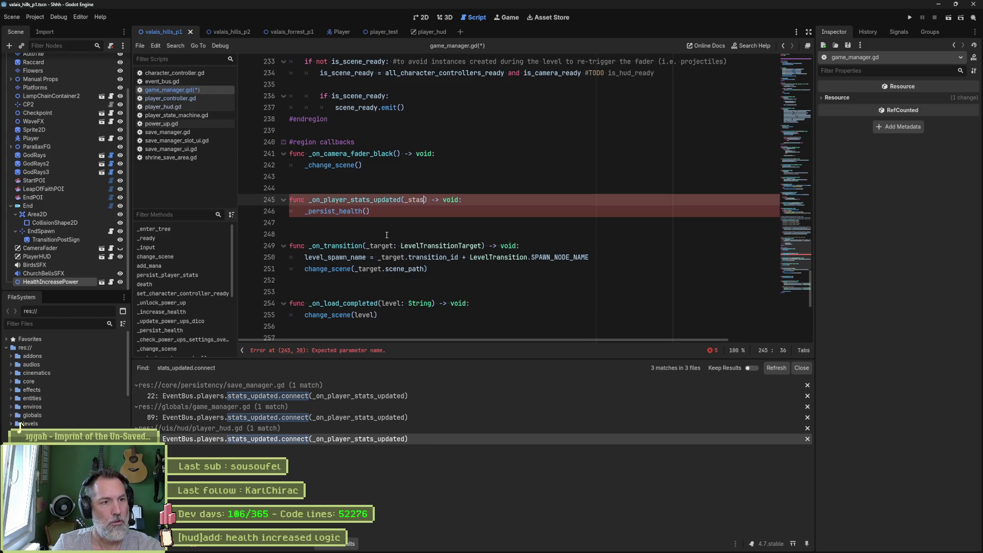
{"action": "type", "text": " Chara"}
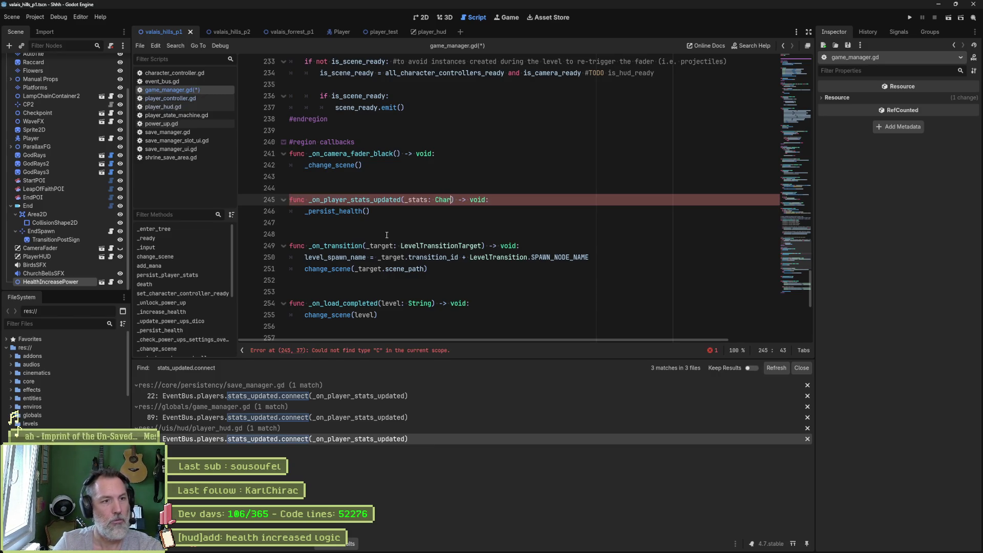
{"action": "key", "text": "Return"}
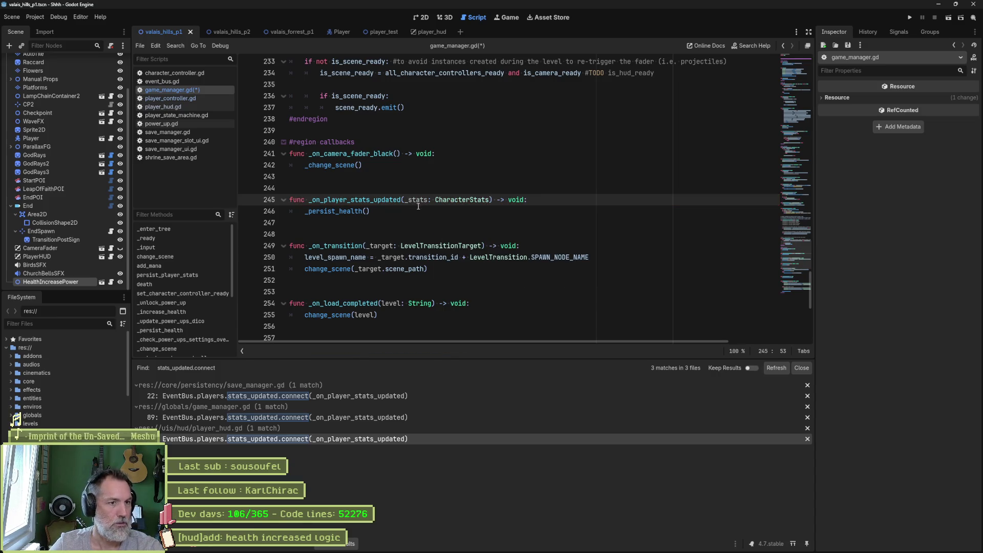
{"action": "left_click", "coordinate": [349, 211]}
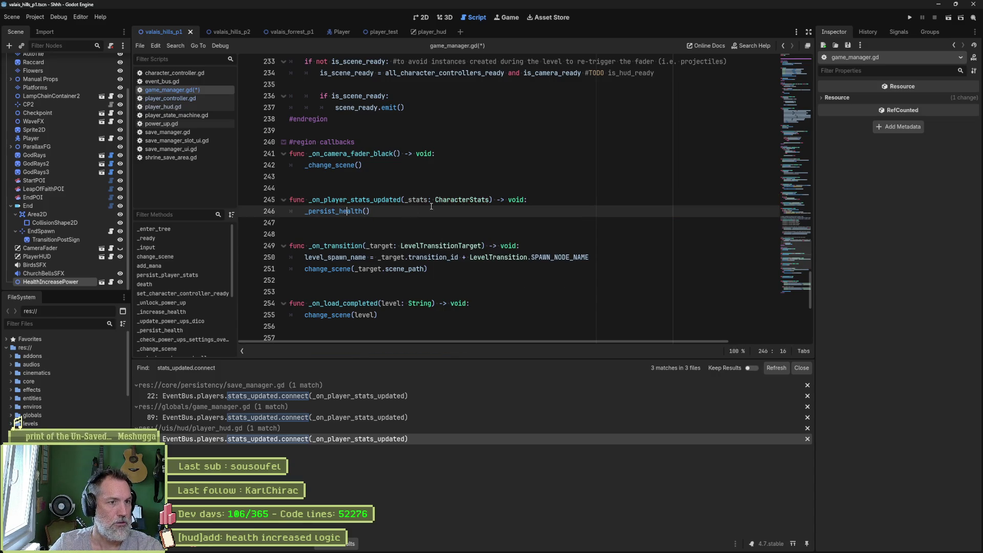
{"action": "double_click", "coordinate": [414, 200]}
{"action": "key", "text": "ctrl+c"}
{"action": "left_click", "coordinate": [367, 211]}
{"action": "key", "text": "ctrl+v"}
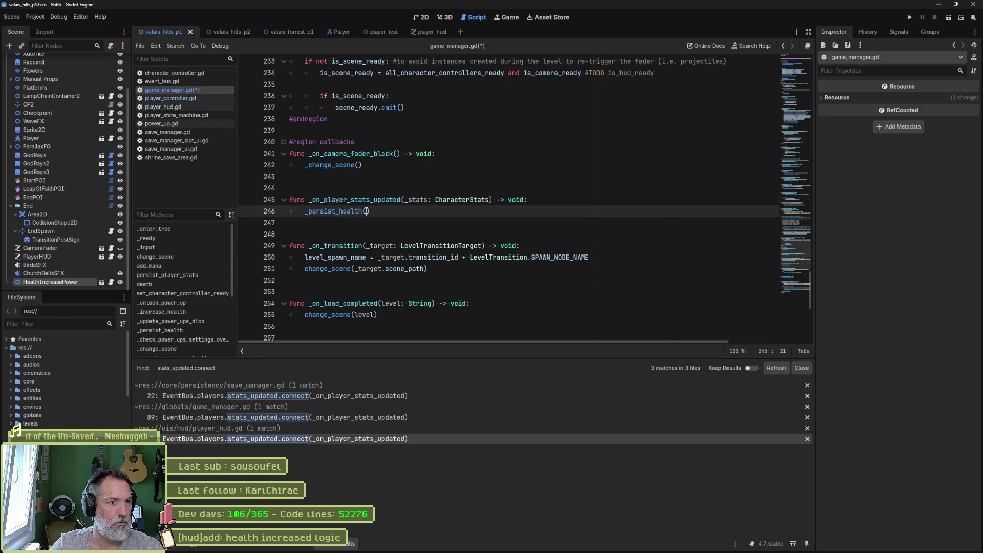
Step: Make _persist_health take _stats: CharacterStats and copy _stats.health_value into player_stats, then save
{"action": "left_click", "coordinate": [350, 211], "text": "ctrl"}
{"action": "left_click", "coordinate": [370, 199]}
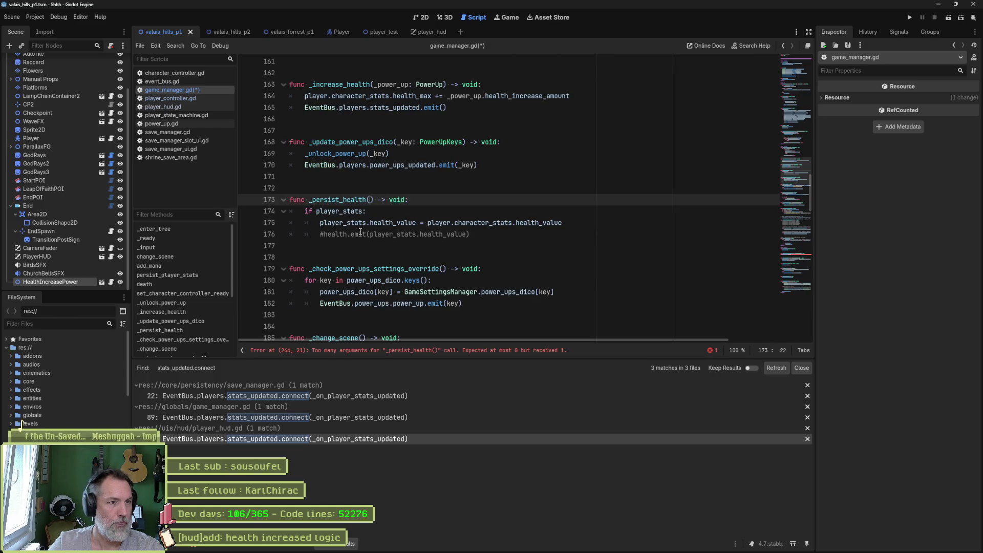
{"action": "type", "text": "_stats: Chra"}
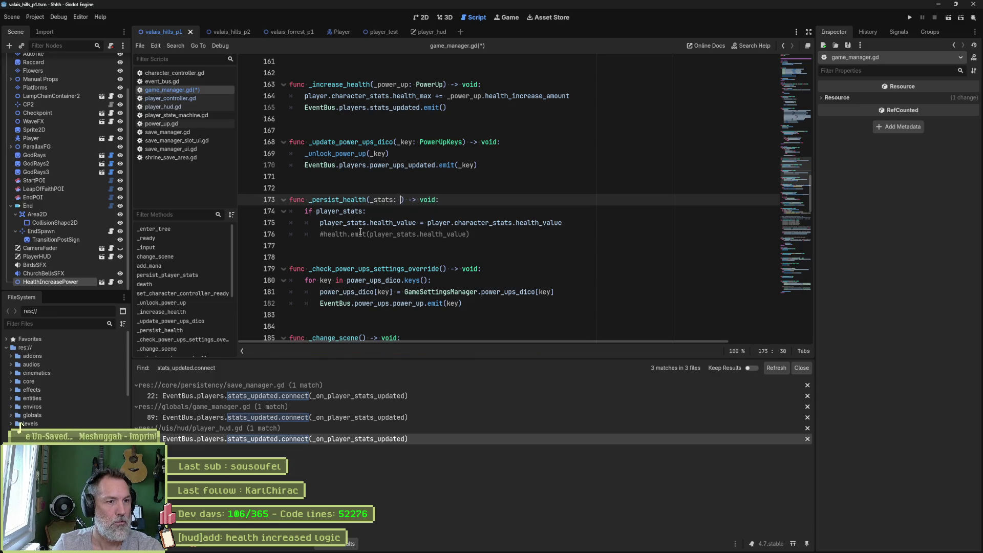
{"action": "key", "text": "Return"}
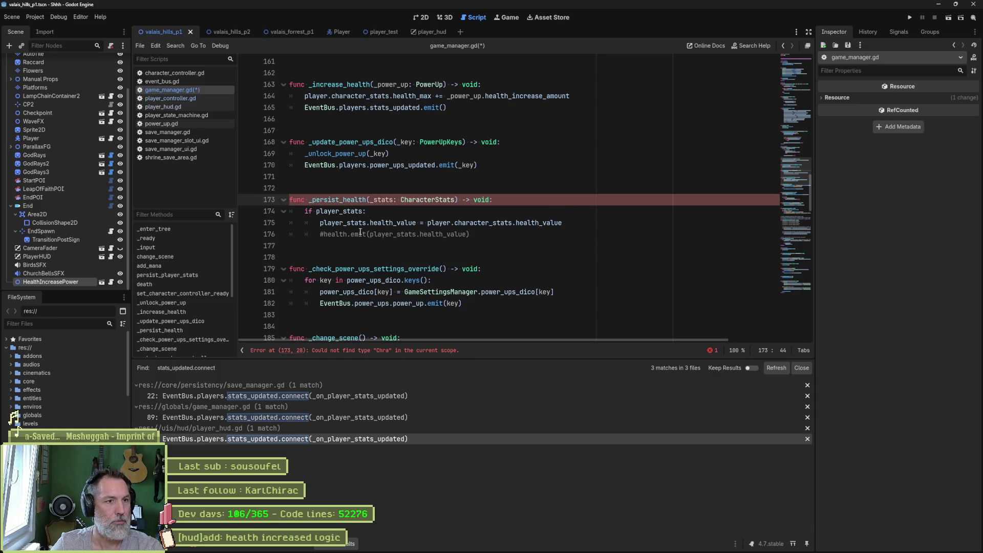
{"action": "double_click", "coordinate": [383, 200]}
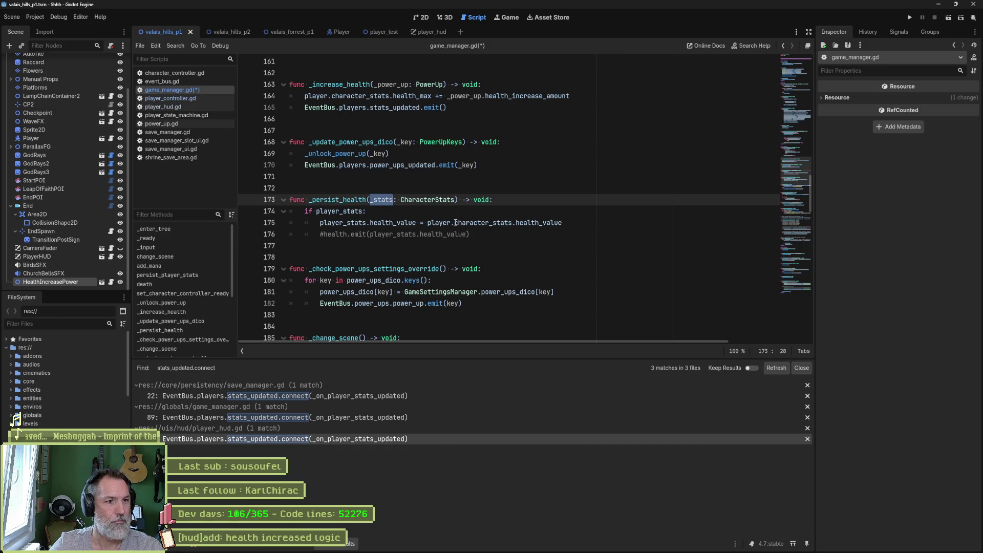
{"action": "double_click", "coordinate": [482, 222]}
{"action": "double_click", "coordinate": [440, 223]}
{"action": "left_click", "coordinate": [508, 223], "text": "shift"}
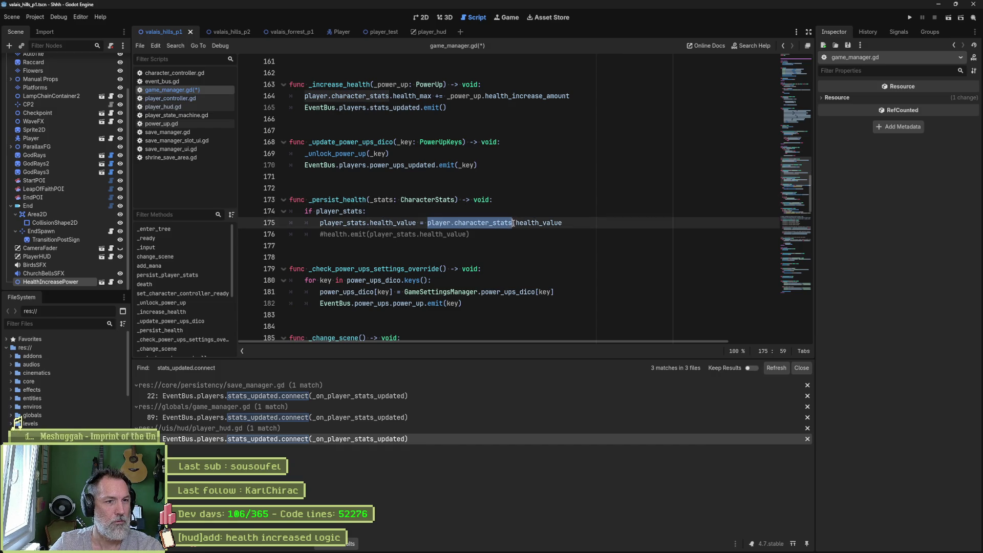
{"action": "type", "text": "_stats"}
{"action": "key", "text": "ctrl+s"}
Step: Delete the commented-out health.emit line
{"action": "left_click_drag", "start_coordinate": [533, 235], "coordinate": [530, 220]}
{"action": "key", "text": "BackSpace"}
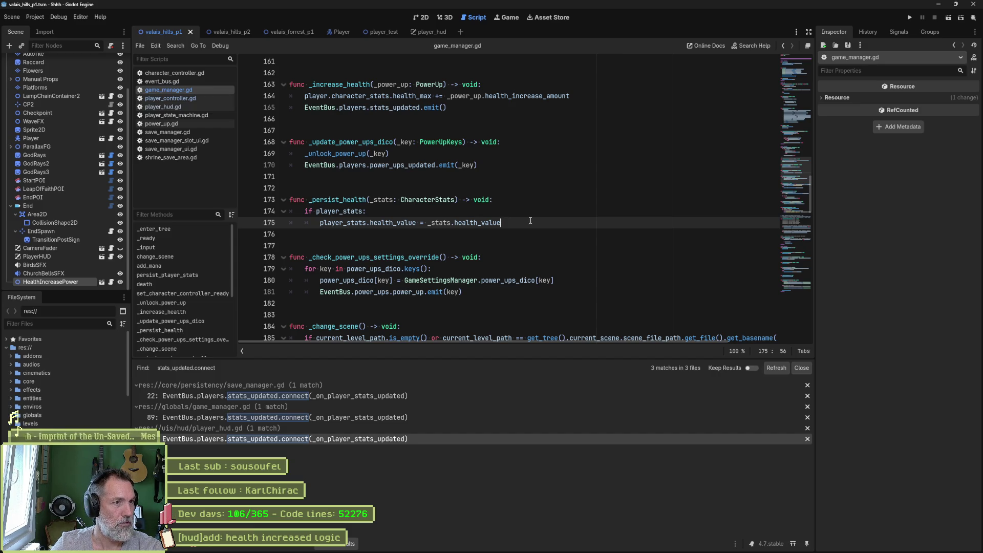
{"action": "left_click_drag", "start_coordinate": [312, 199], "coordinate": [368, 199]}
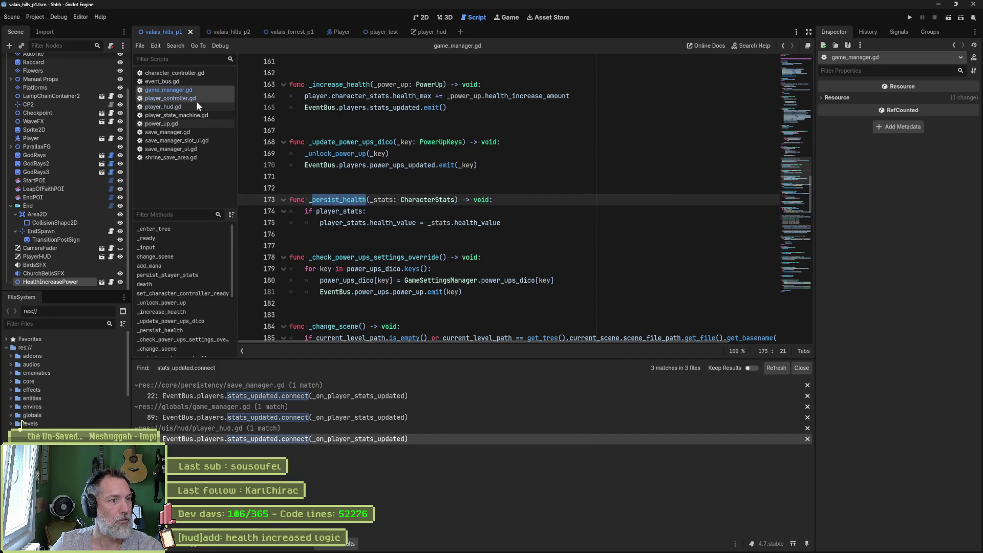
Step: Compare _set_common_character_stats' weapon-damage health_value subtraction with game_manager's health_value assignment
{"action": "left_click", "coordinate": [199, 75]}
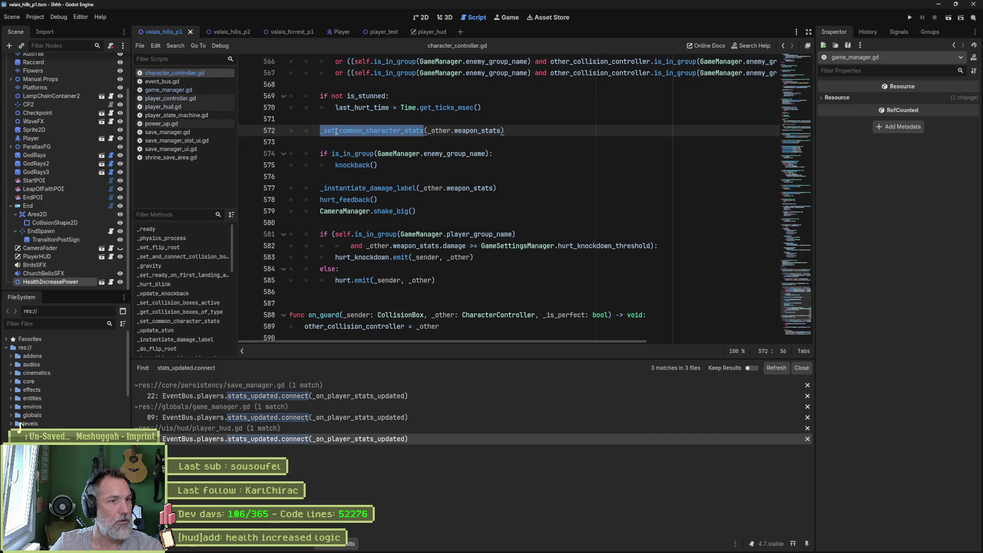
{"action": "left_click", "coordinate": [406, 134], "text": "ctrl"}
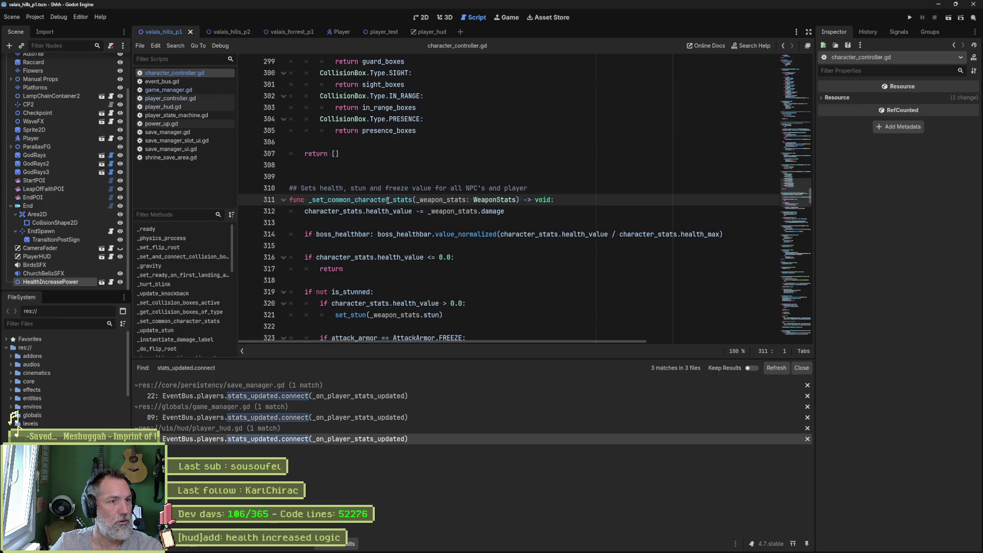
{"action": "left_click_drag", "start_coordinate": [506, 211], "coordinate": [305, 211]}
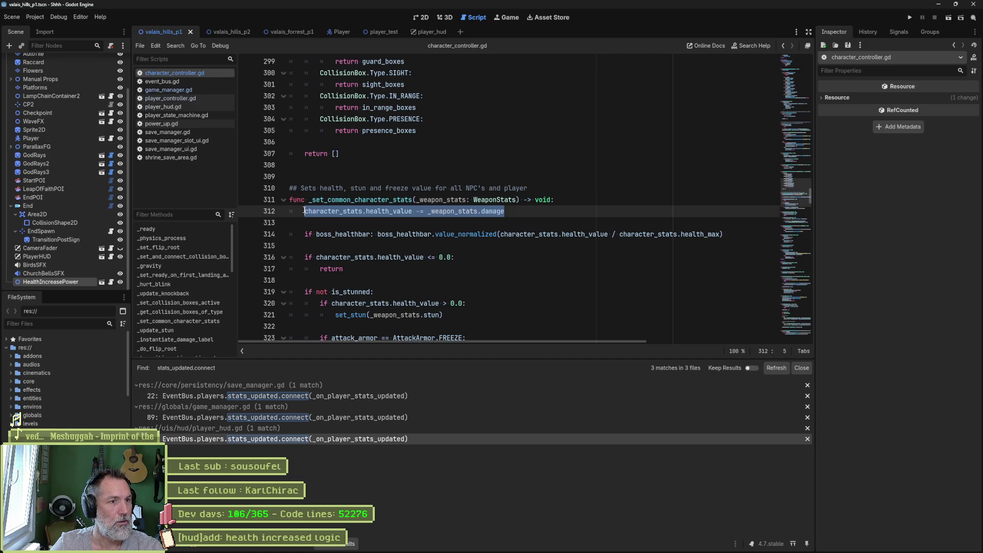
{"action": "left_click", "coordinate": [192, 90]}
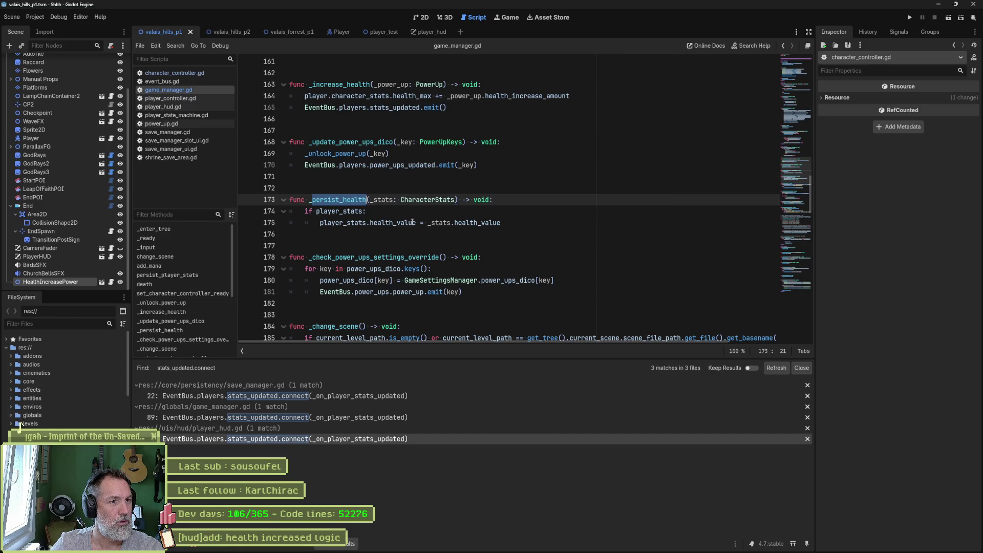
{"action": "left_click_drag", "start_coordinate": [500, 222], "coordinate": [319, 223]}
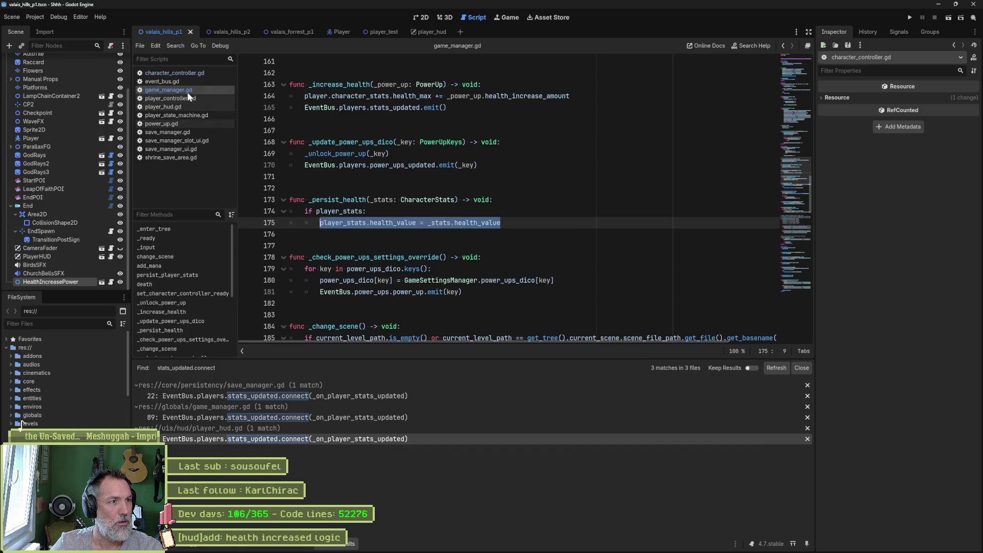
{"action": "left_click", "coordinate": [189, 73]}
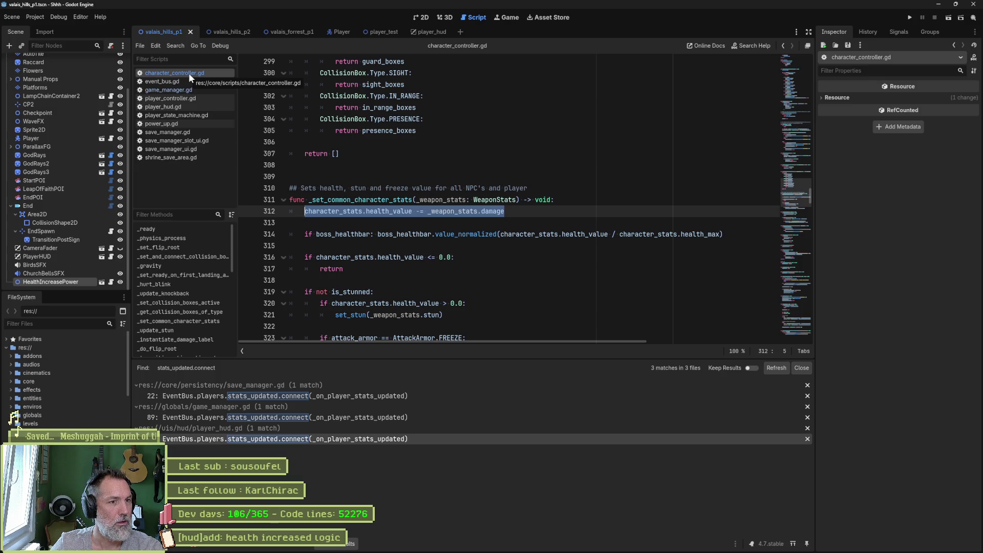
{"action": "left_click_drag", "start_coordinate": [382, 200], "coordinate": [289, 326]}
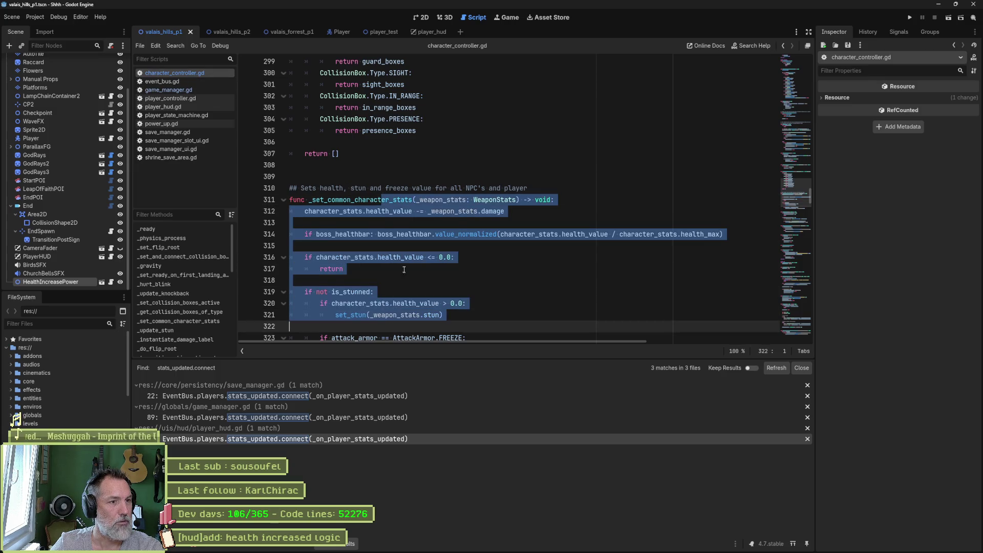
{"action": "left_click", "coordinate": [512, 223]}
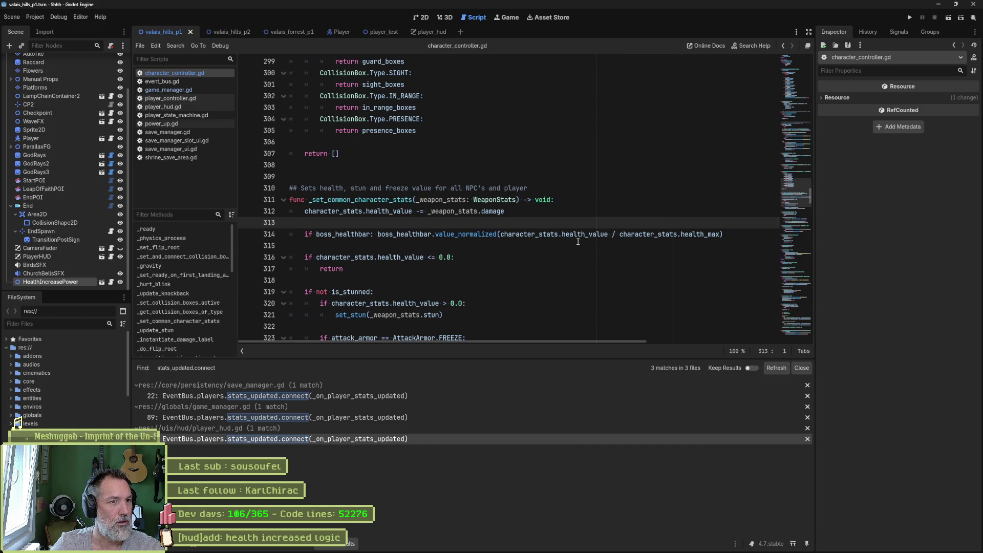
{"action": "scroll", "coordinate": [577, 241], "scroll_direction": "down", "scroll_amount": 3}
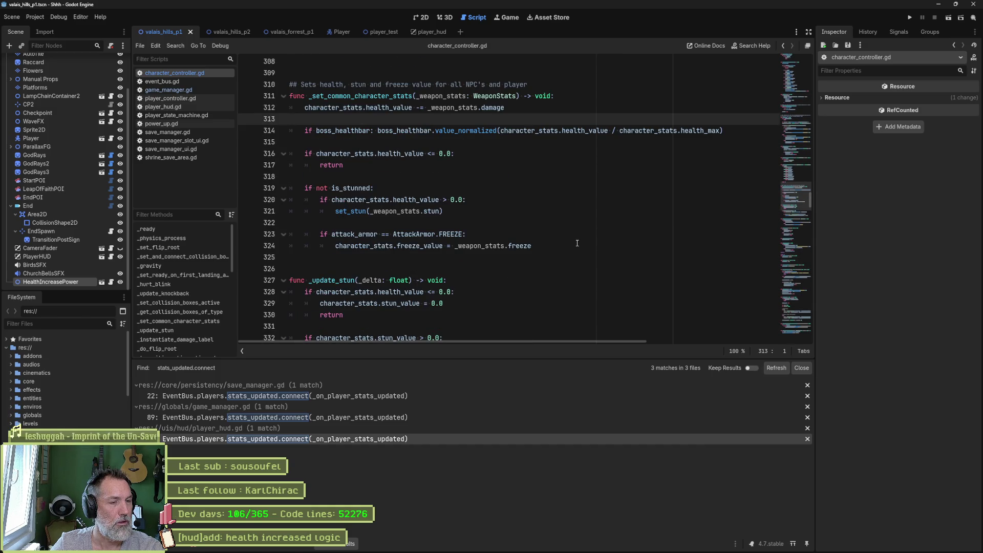
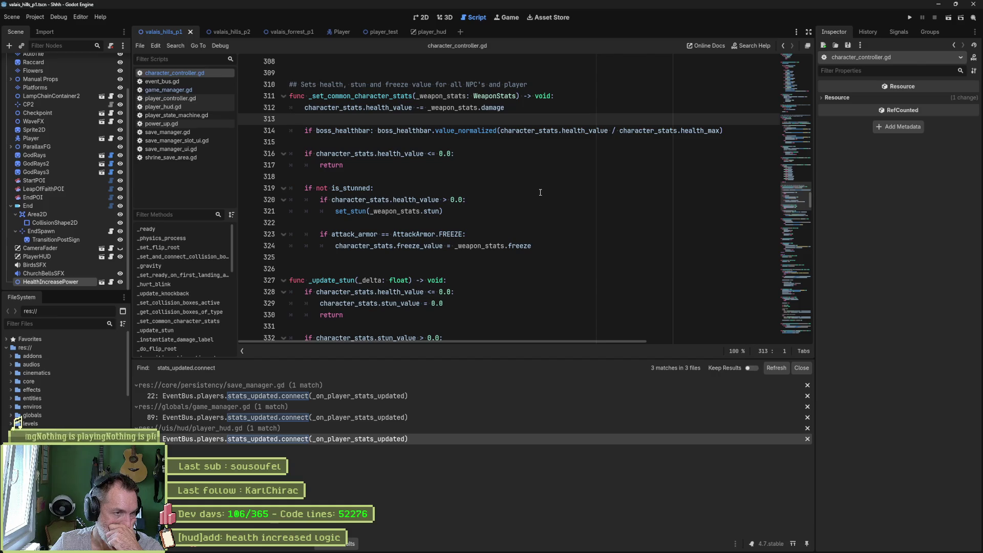
Step: Open game_manager.gd at _on_player_stats_updated and select its _persist_health(_stats) call
{"action": "left_click", "coordinate": [198, 99]}
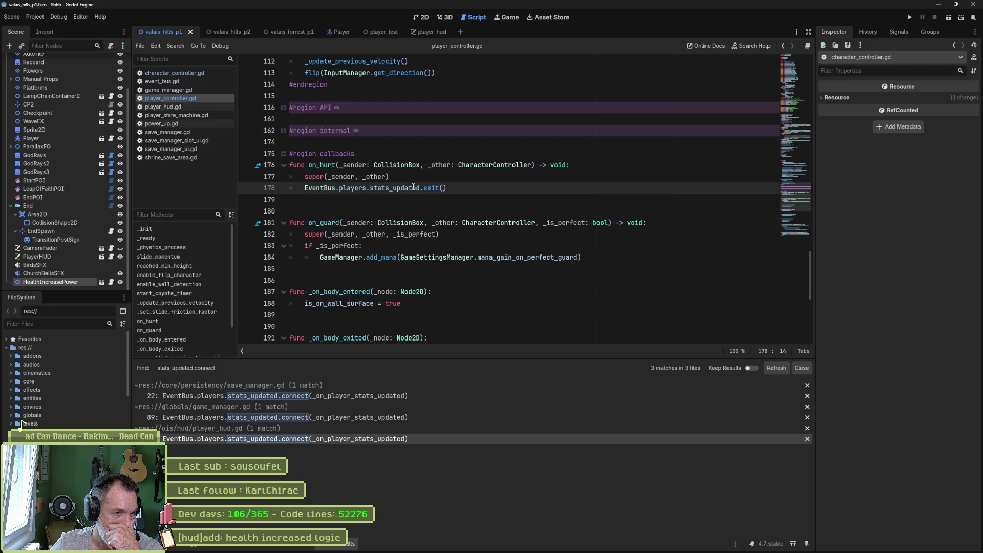
{"action": "left_click", "coordinate": [195, 90]}
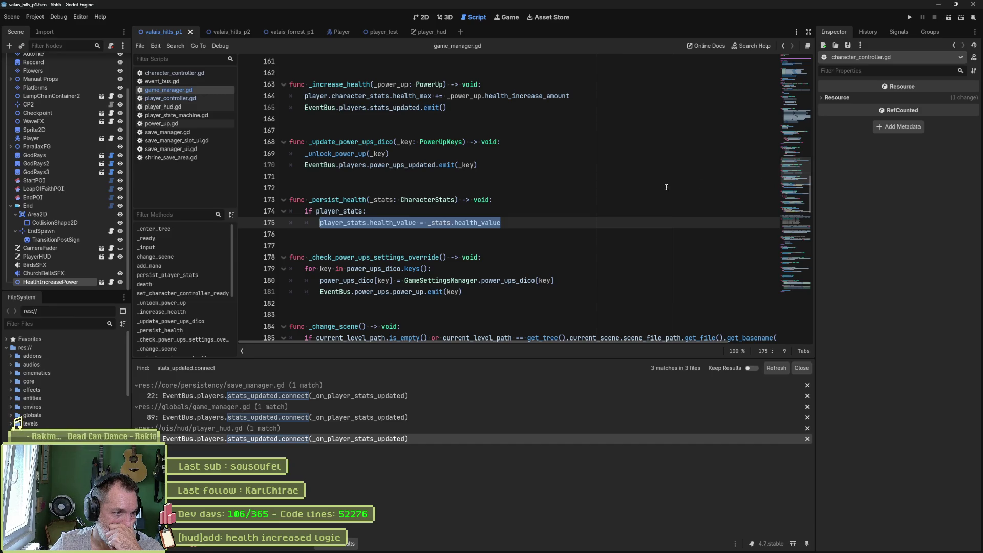
{"action": "scroll", "coordinate": [161, 339], "scroll_direction": "down", "scroll_amount": 5}
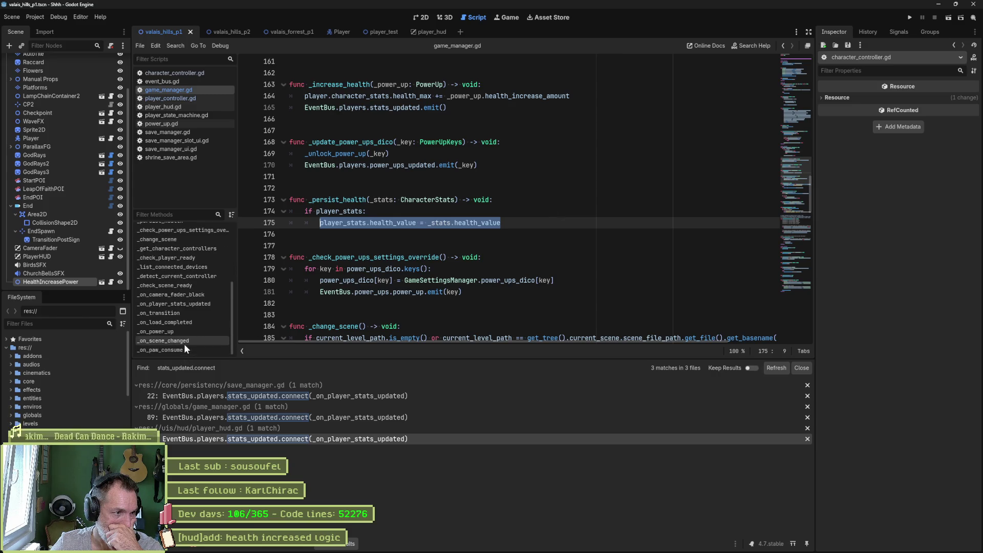
{"action": "left_click", "coordinate": [190, 303]}
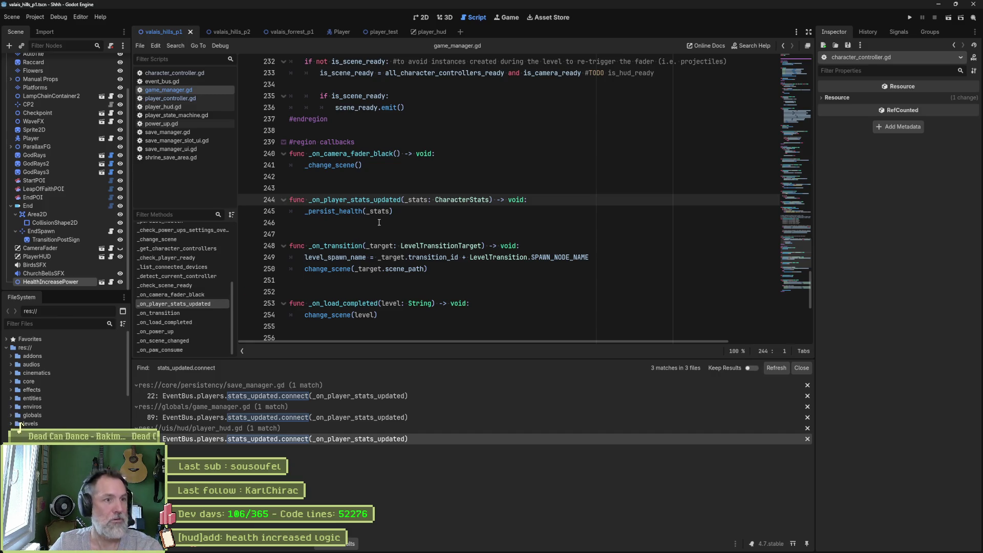
{"action": "left_click", "coordinate": [394, 211]}
{"action": "left_click_drag", "start_coordinate": [393, 211], "coordinate": [303, 212]}
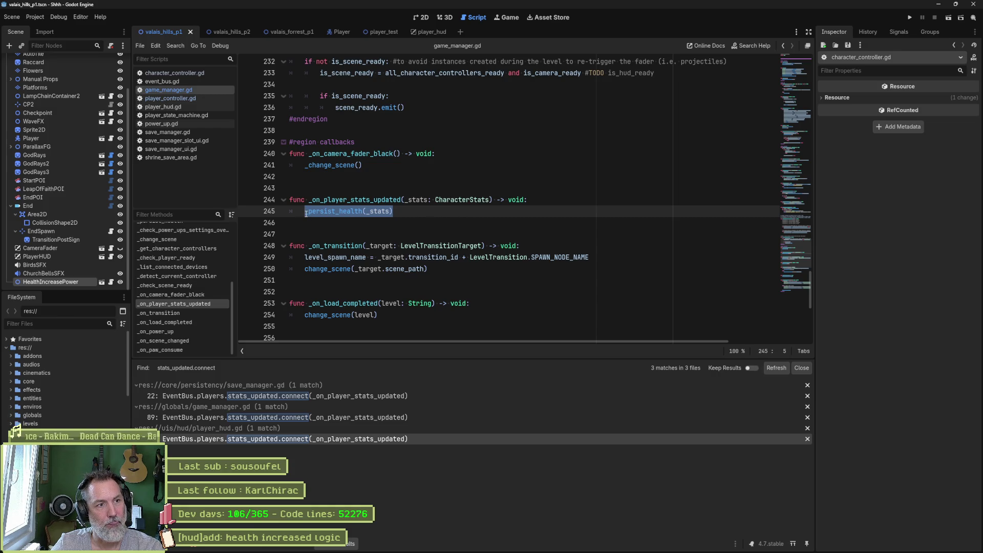
Step: Comment out the _persist_health(_stats) line, add pass below it, and save game_manager.gd
{"action": "left_click", "coordinate": [305, 216]}
{"action": "key", "text": "ctrl+k"}
{"action": "key", "text": "End"}
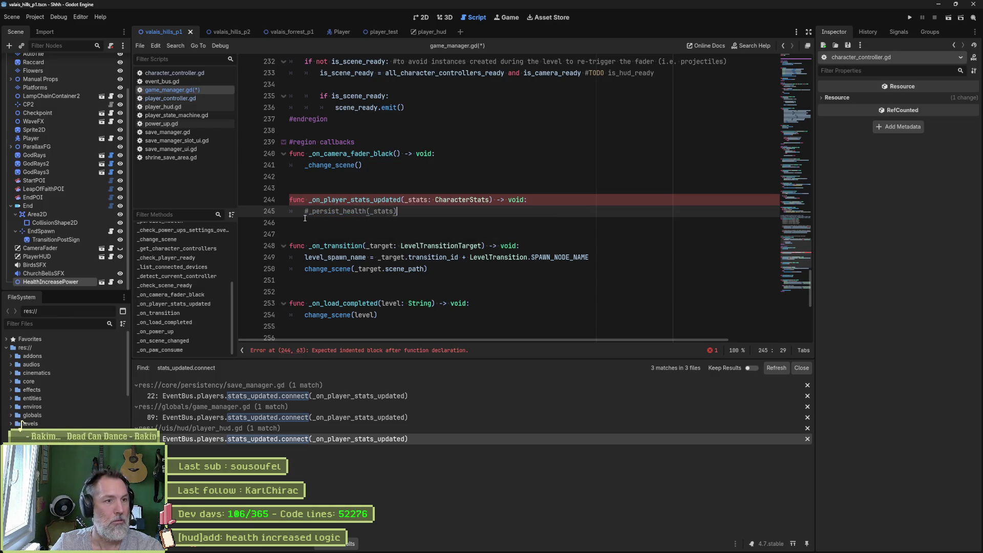
{"action": "key", "text": "Return"}
{"action": "type", "text": "pass"}
{"action": "key", "text": "ctrl+s"}
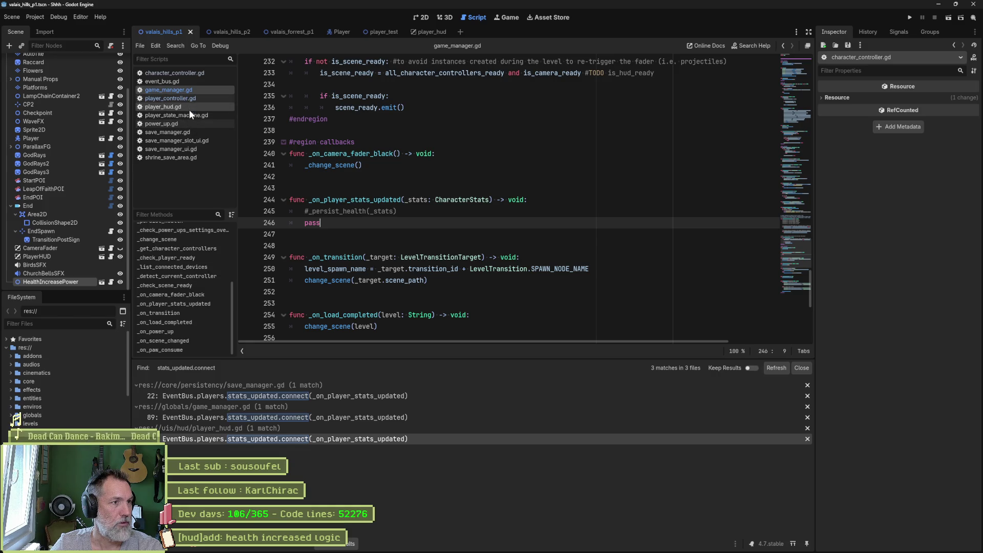
Step: In save_manager.gd's save(), add blank lines before the error check and completion signal, then save
{"action": "left_click", "coordinate": [193, 131]}
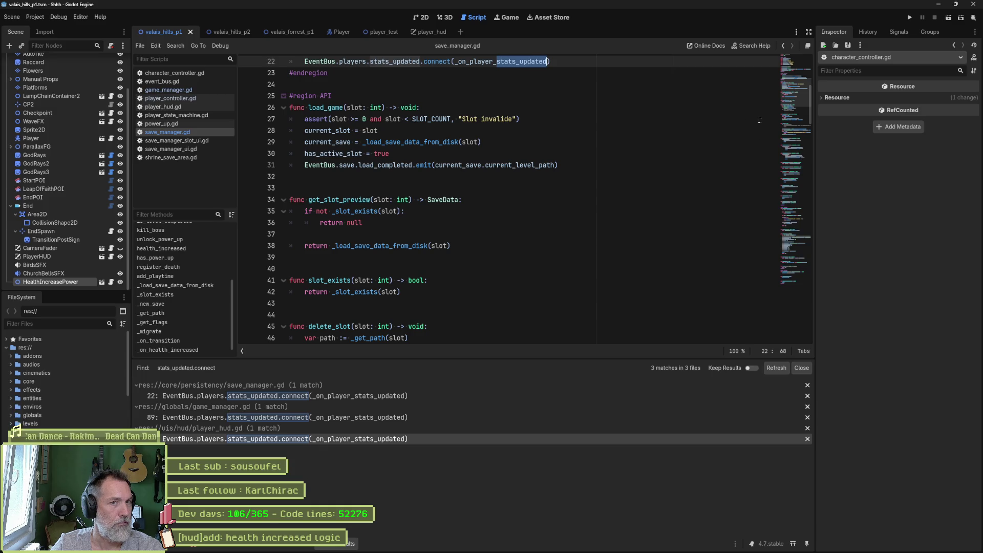
{"action": "scroll", "coordinate": [183, 245], "scroll_direction": "down", "scroll_amount": 2}
{"action": "left_click", "coordinate": [191, 252]}
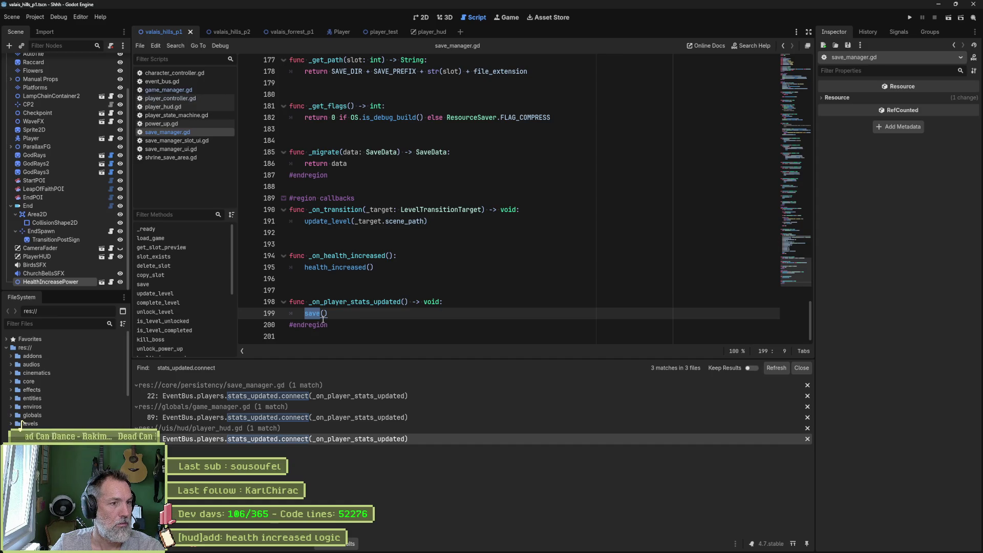
{"action": "left_click", "coordinate": [315, 315], "text": "ctrl"}
{"action": "left_click_drag", "start_coordinate": [361, 258], "coordinate": [376, 314]}
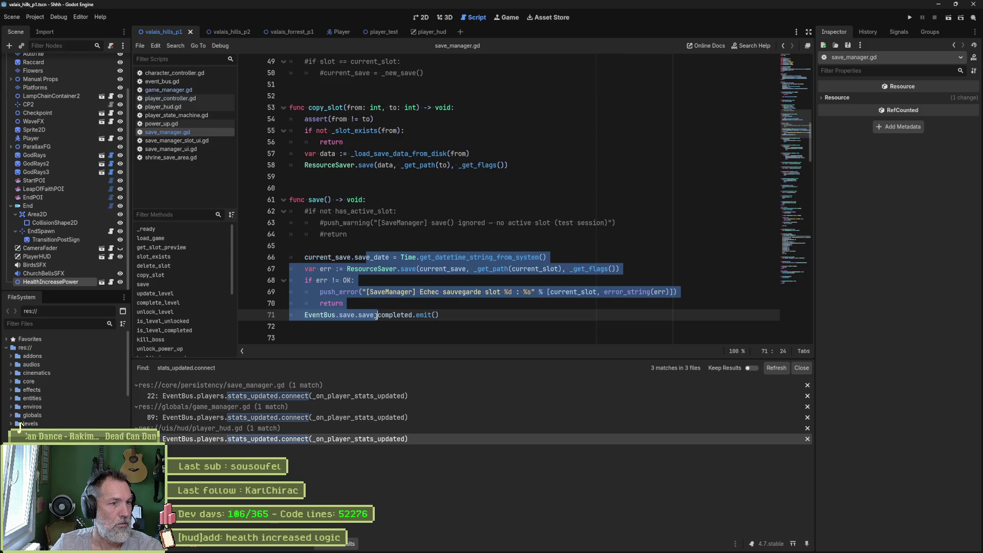
{"action": "left_click", "coordinate": [439, 303]}
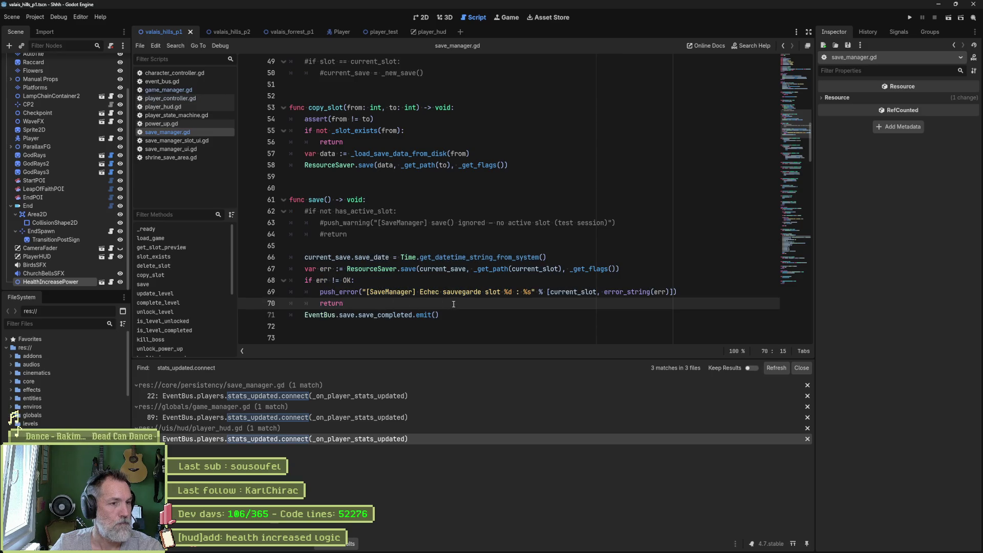
{"action": "key", "text": "Return"}
{"action": "key", "text": "Up"}
{"action": "key", "text": "Up"}
{"action": "key", "text": "Up"}
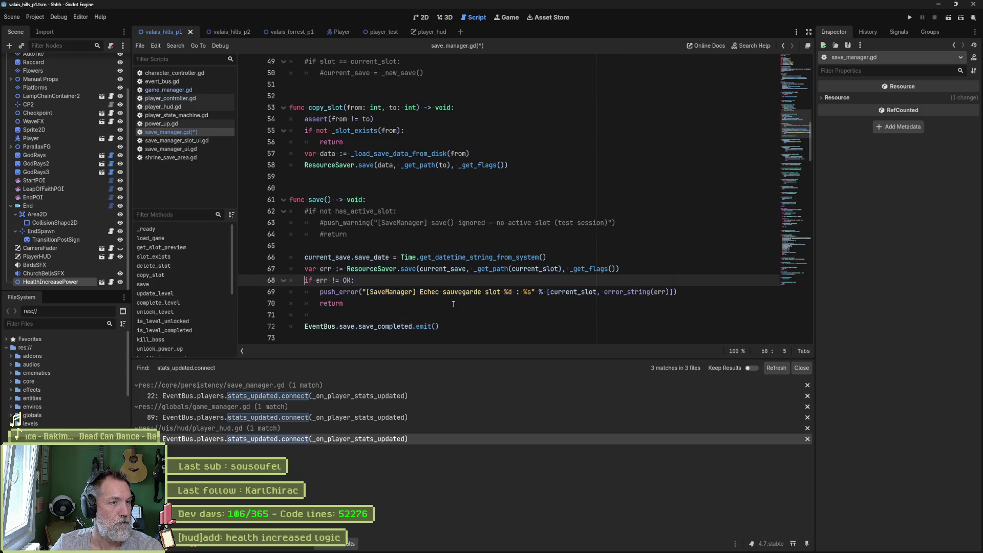
{"action": "key", "text": "Return"}
{"action": "left_click_drag", "start_coordinate": [398, 211], "coordinate": [393, 234]}
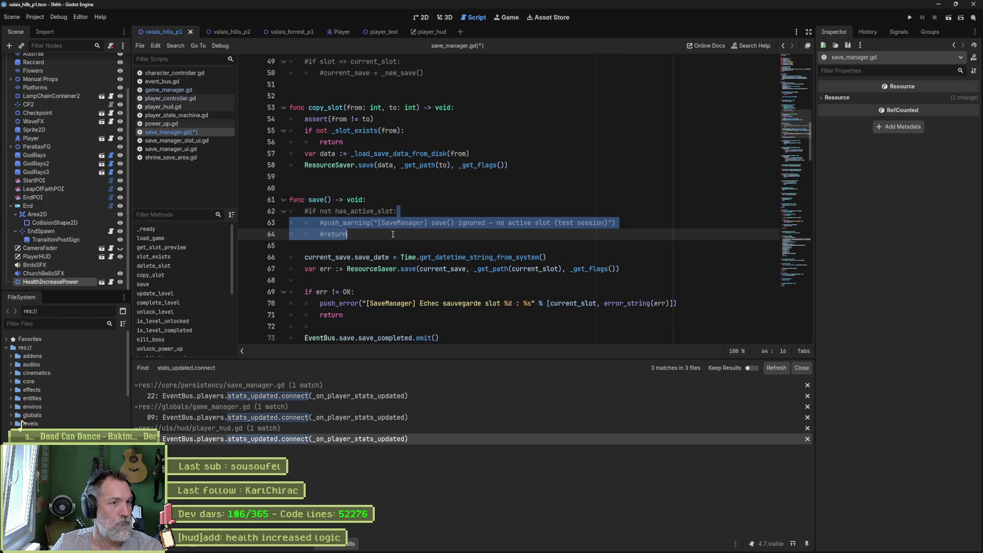
{"action": "key", "text": "ctrl+s"}
Step: Switch to the player_controller.gd script
{"action": "left_click", "coordinate": [395, 237]}
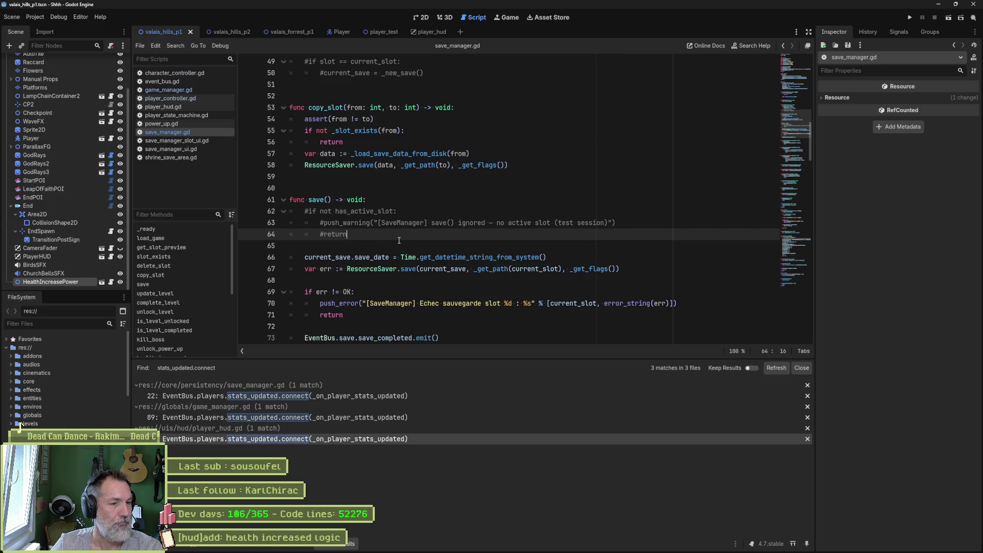
{"action": "scroll", "coordinate": [398, 240], "scroll_direction": "down", "scroll_amount": 1}
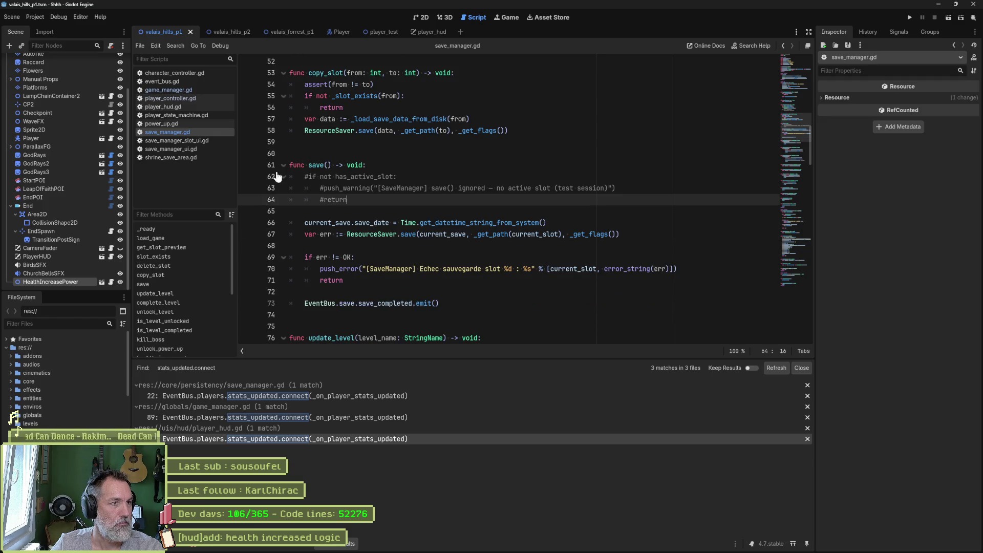
{"action": "left_click", "coordinate": [181, 97]}
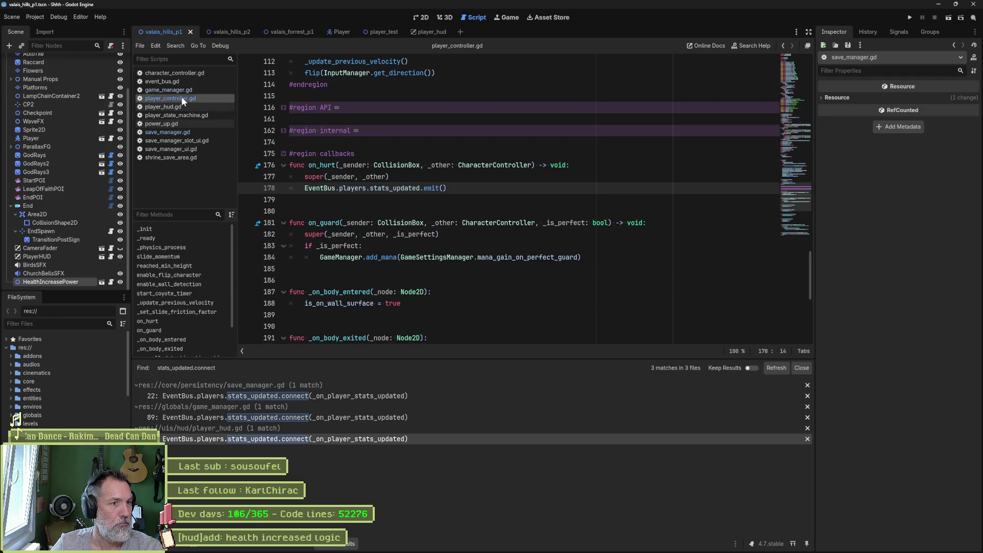
Step: Review player_controller.gd's _ready and on_hurt, selecting the stats_updated emit statement
{"action": "scroll", "coordinate": [180, 313], "scroll_direction": "down", "scroll_amount": 2}
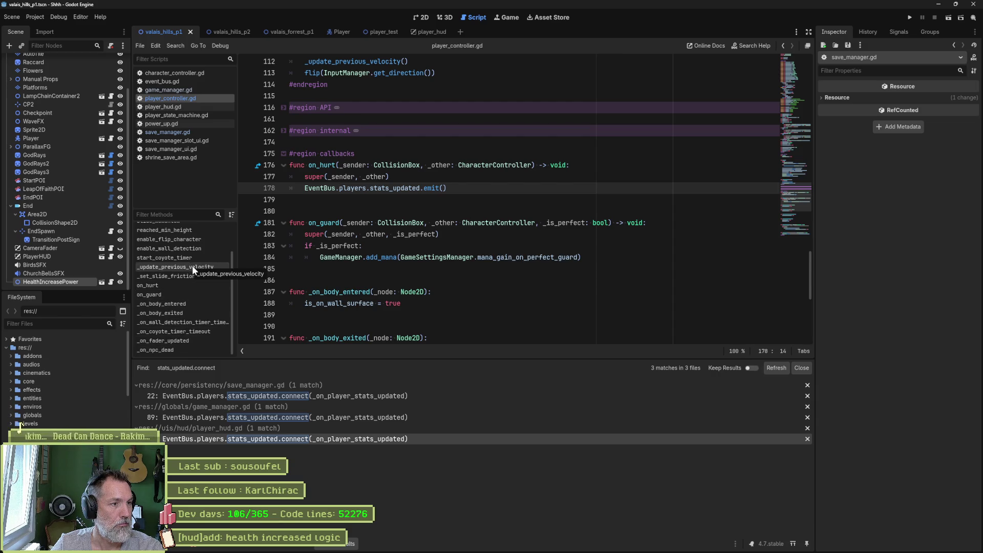
{"action": "scroll", "coordinate": [189, 235], "scroll_direction": "up", "scroll_amount": 2}
{"action": "left_click", "coordinate": [184, 238]}
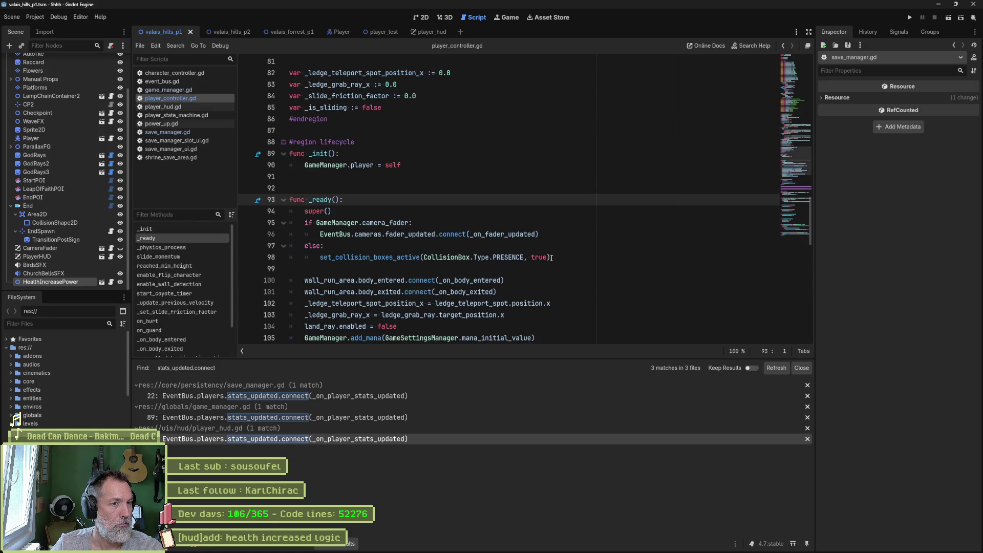
{"action": "scroll", "coordinate": [554, 260], "scroll_direction": "down", "scroll_amount": 2}
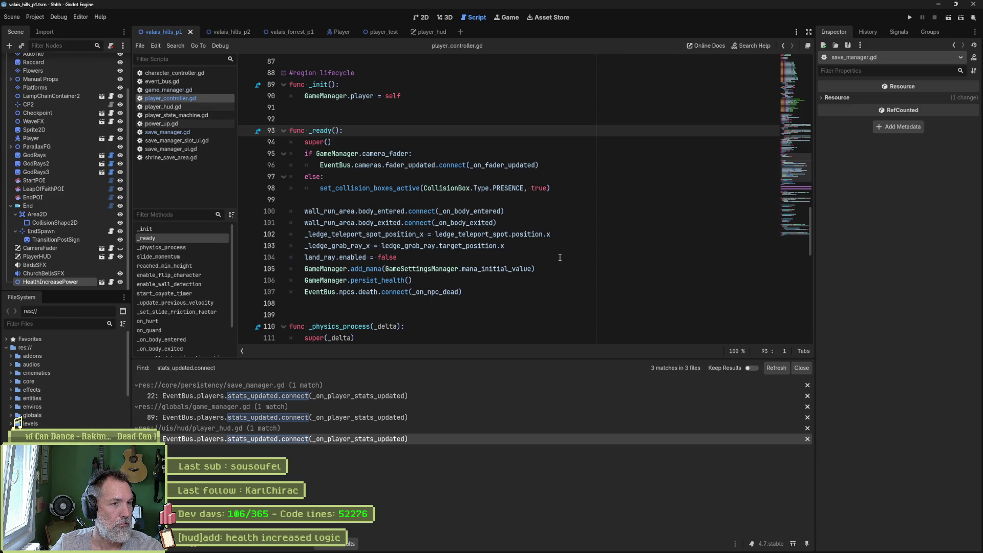
{"action": "scroll", "coordinate": [215, 318], "scroll_direction": "down", "scroll_amount": 3}
{"action": "left_click", "coordinate": [210, 286]}
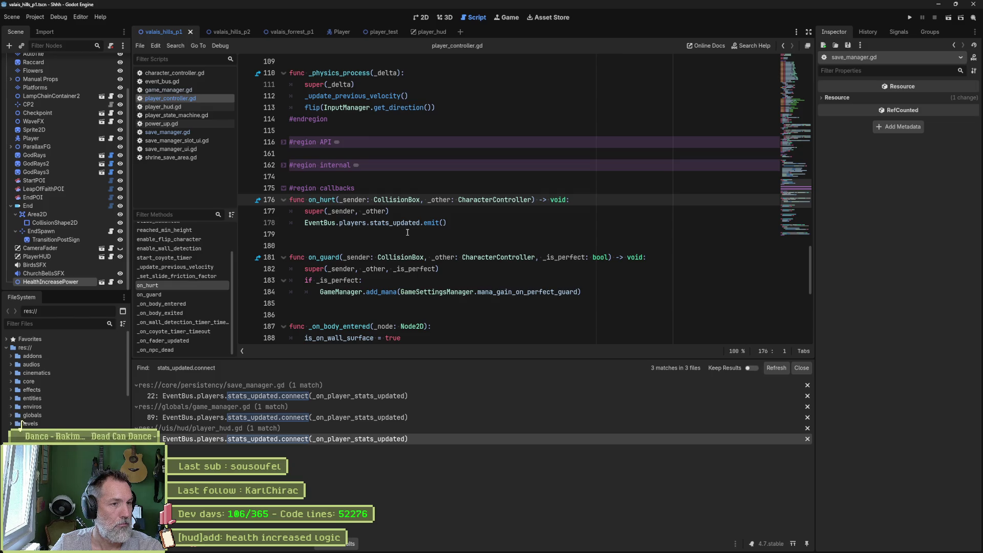
{"action": "left_click_drag", "start_coordinate": [448, 221], "coordinate": [306, 221]}
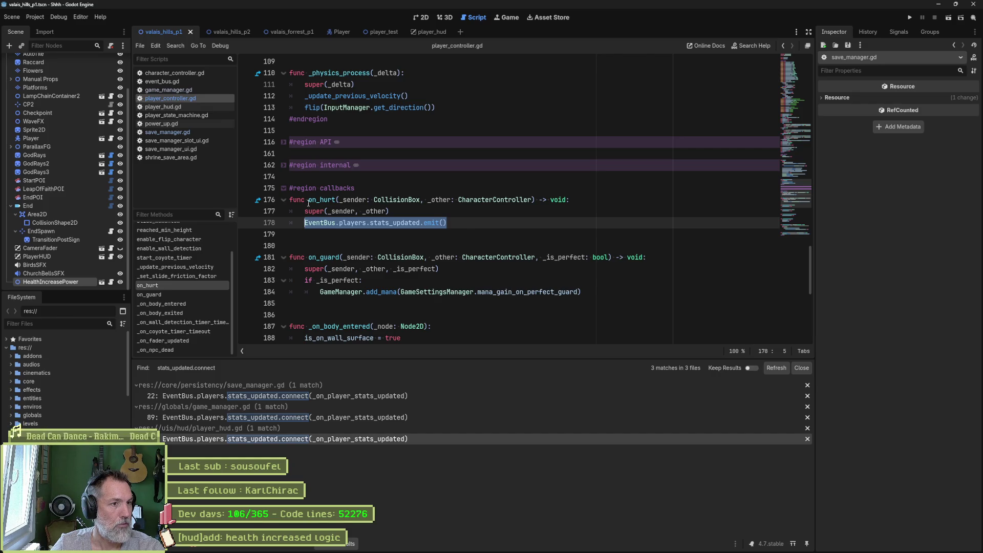
Step: Start a draft _on_h function after the emit line, delete it again, and save player_controller.gd
{"action": "mouse_move", "coordinate": [311, 200]}
{"action": "type", "text": "ntBus.players.stats_updated.emit()"}
{"action": "key", "text": "Return"}
{"action": "left_click", "coordinate": [324, 246]}
{"action": "type", "text": "func _on_h"}
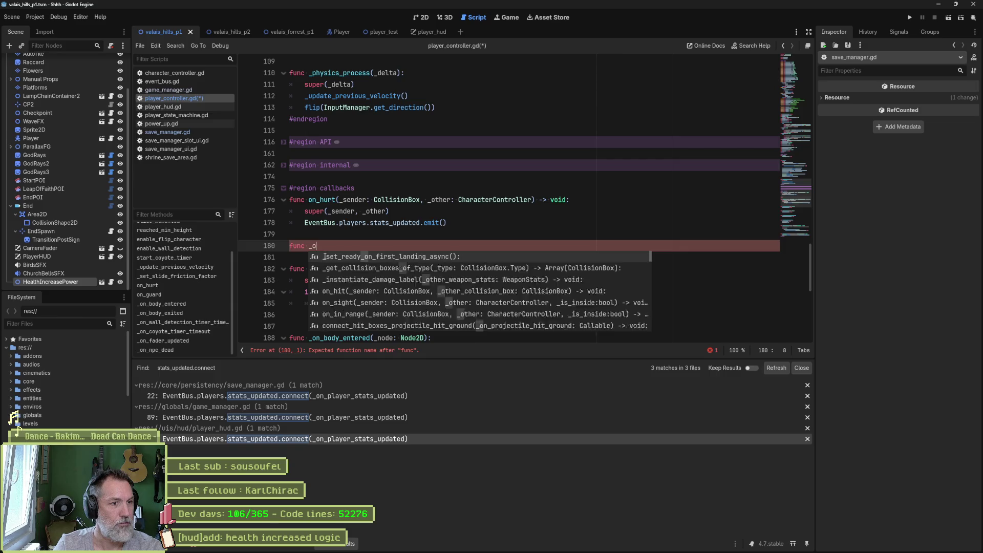
{"action": "key", "text": "Escape"}
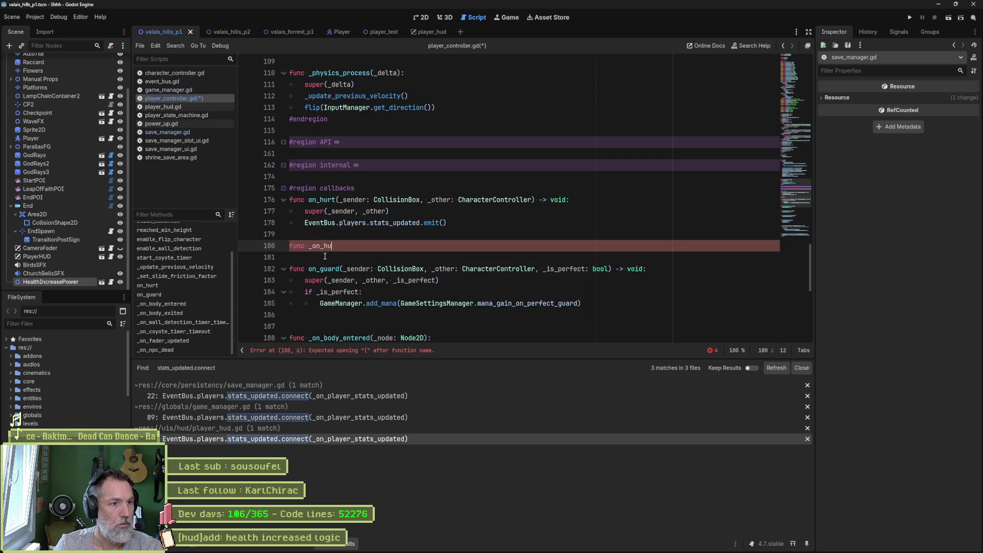
{"action": "key", "text": "ctrl+shift+k"}
{"action": "key", "text": "ctrl+shift+k"}
{"action": "key", "text": "Return"}
{"action": "key", "text": "ctrl+s"}
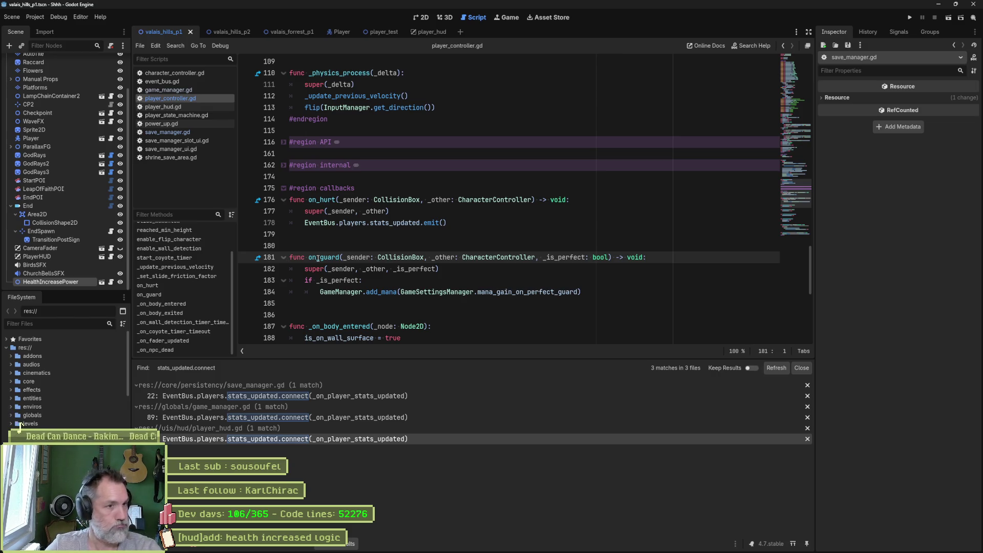
Step: Close the save_manager_slot_ui.gd and save_manager_ui.gd scripts
{"action": "mouse_move", "coordinate": [325, 261]}
{"action": "mouse_move", "coordinate": [365, 224]}
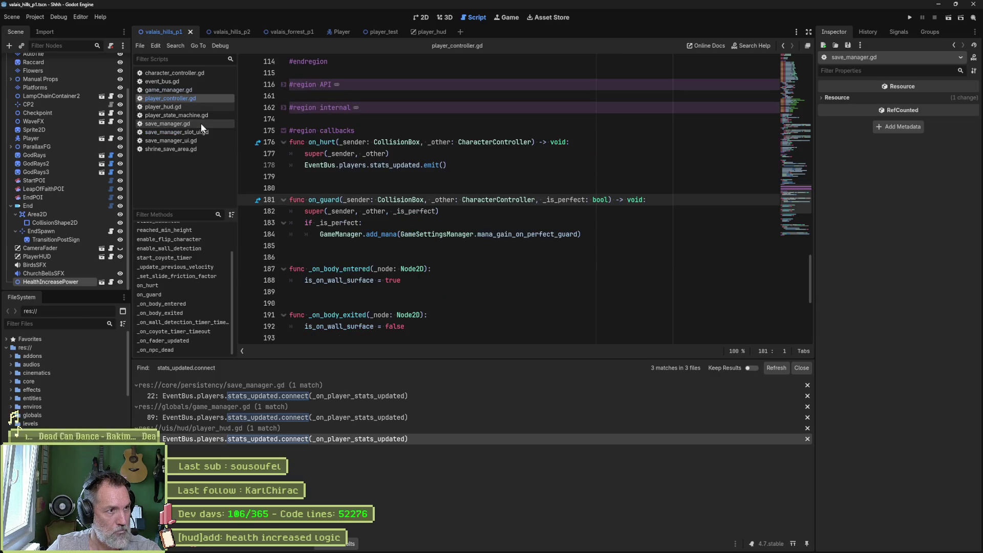
{"action": "middle_click", "coordinate": [200, 132]}
{"action": "middle_click", "coordinate": [200, 133]}
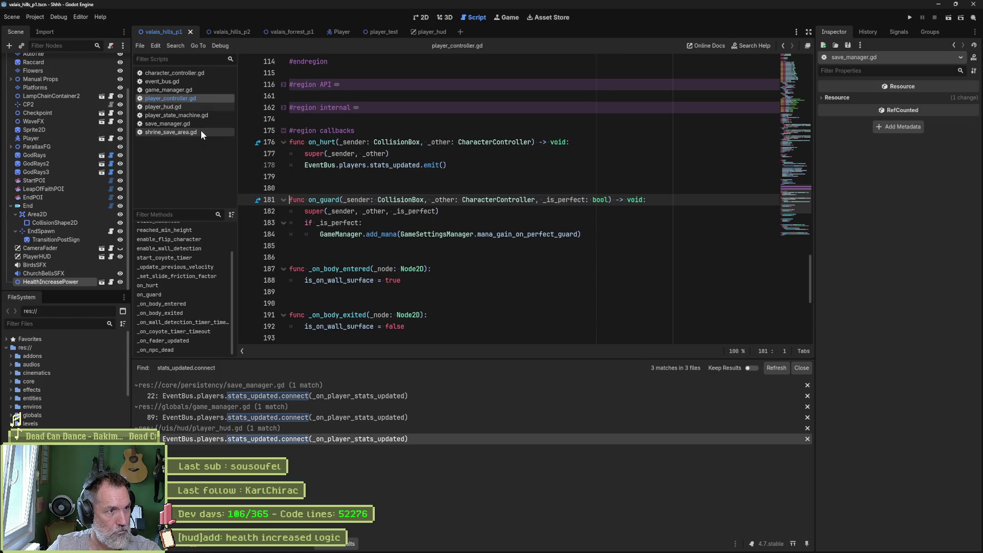
Step: Close shrine_save_area.gd and player_state_machine.gd, then inspect on_hurt's stats_updated emit on line 178
{"action": "middle_click", "coordinate": [201, 131]}
{"action": "middle_click", "coordinate": [201, 116]}
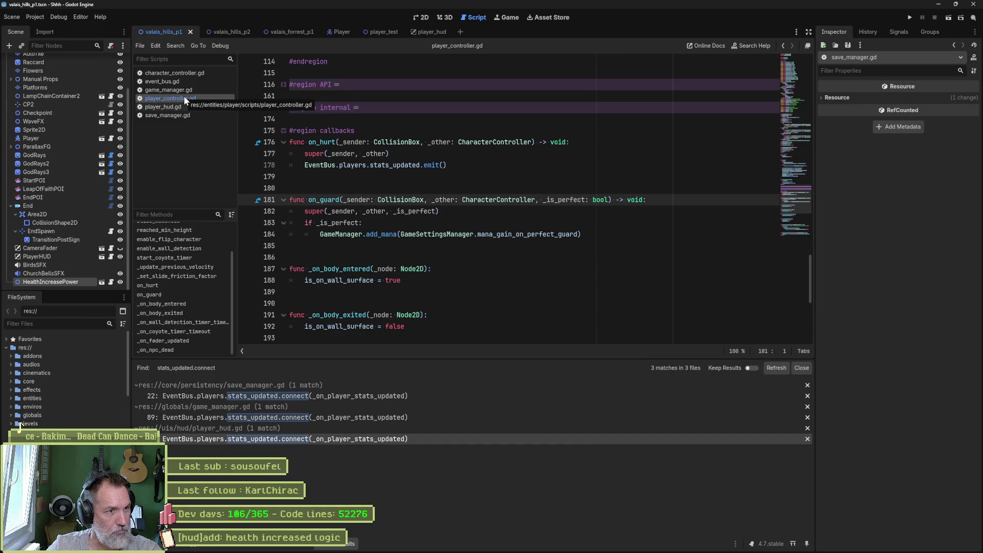
{"action": "left_click", "coordinate": [184, 287]}
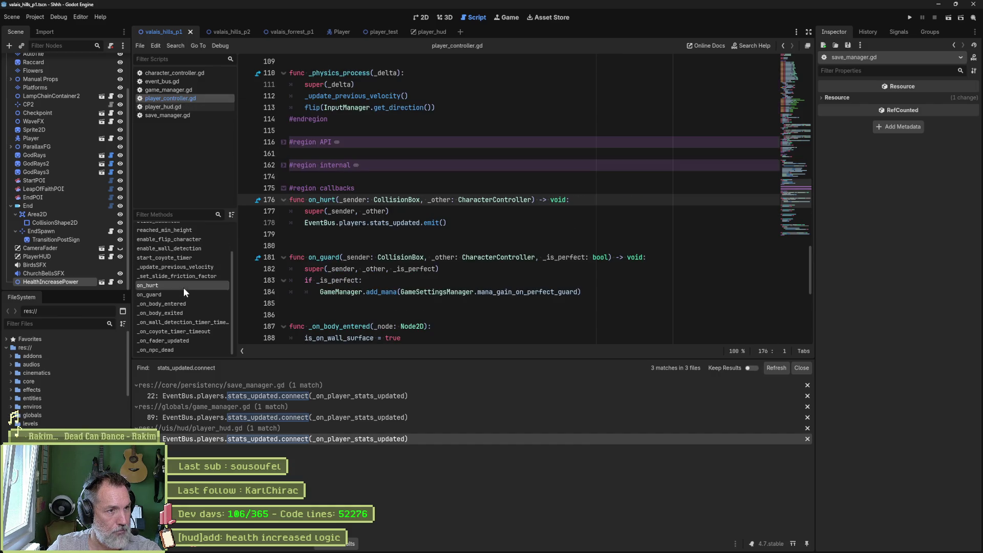
{"action": "left_click_drag", "start_coordinate": [452, 223], "coordinate": [304, 223]}
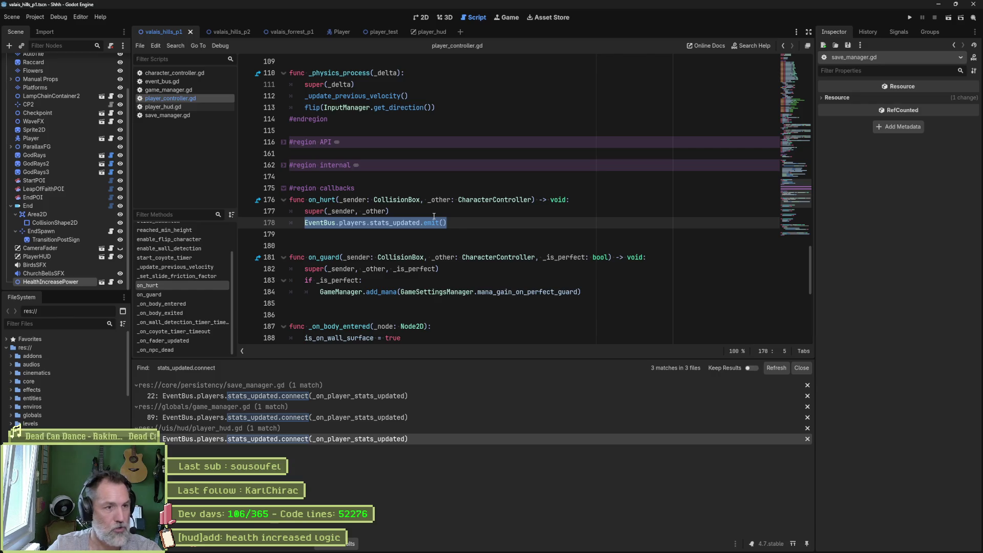
Step: Inspect _set_common_character_stats' health damage line in character_controller.gd, then return to player_controller.gd
{"action": "left_click", "coordinate": [185, 72]}
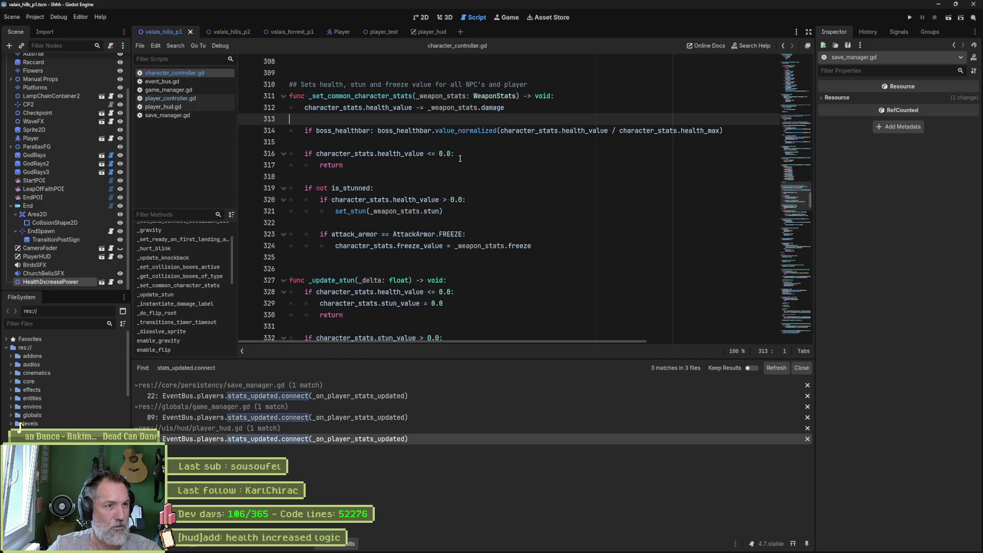
{"action": "double_click", "coordinate": [361, 96]}
{"action": "left_click_drag", "start_coordinate": [504, 108], "coordinate": [297, 111]}
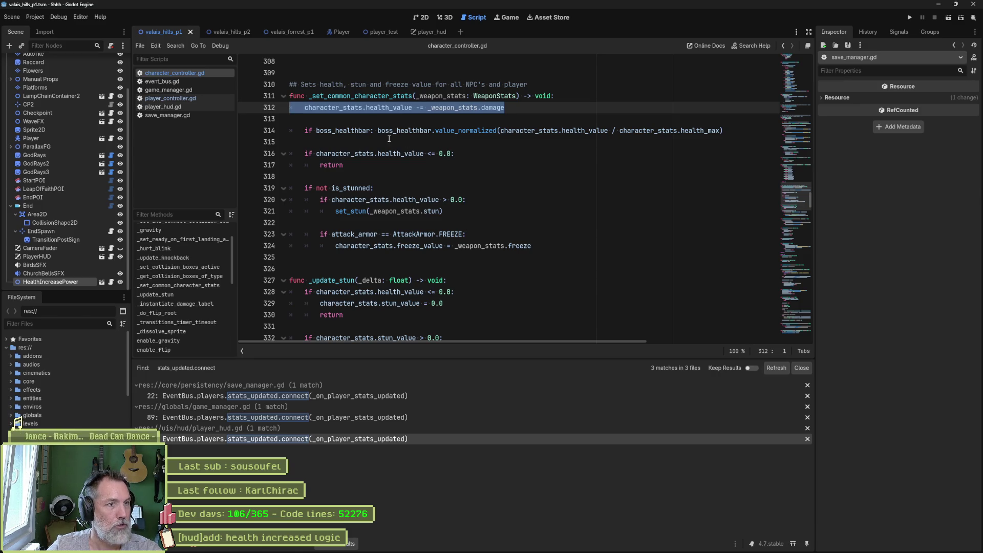
{"action": "left_click", "coordinate": [369, 131]}
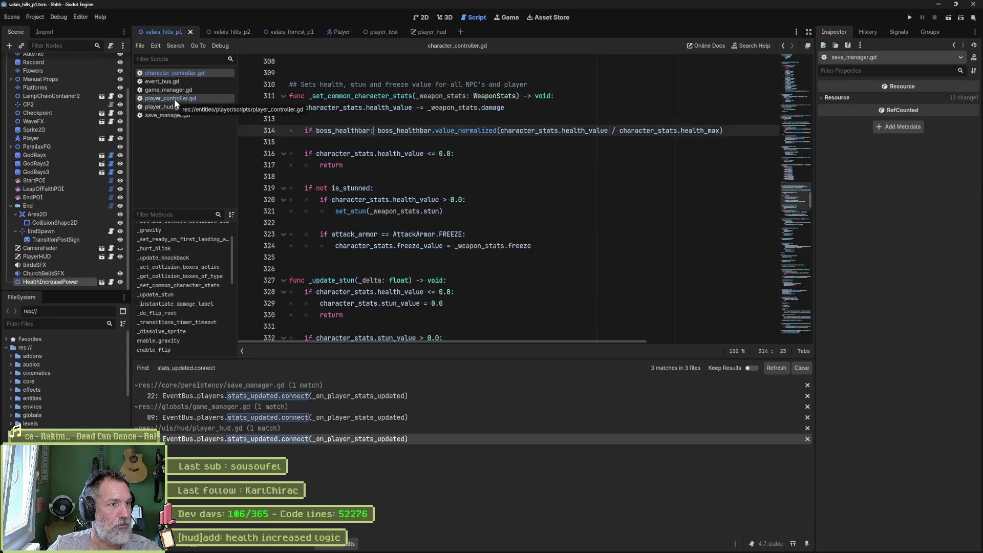
{"action": "left_click", "coordinate": [174, 99]}
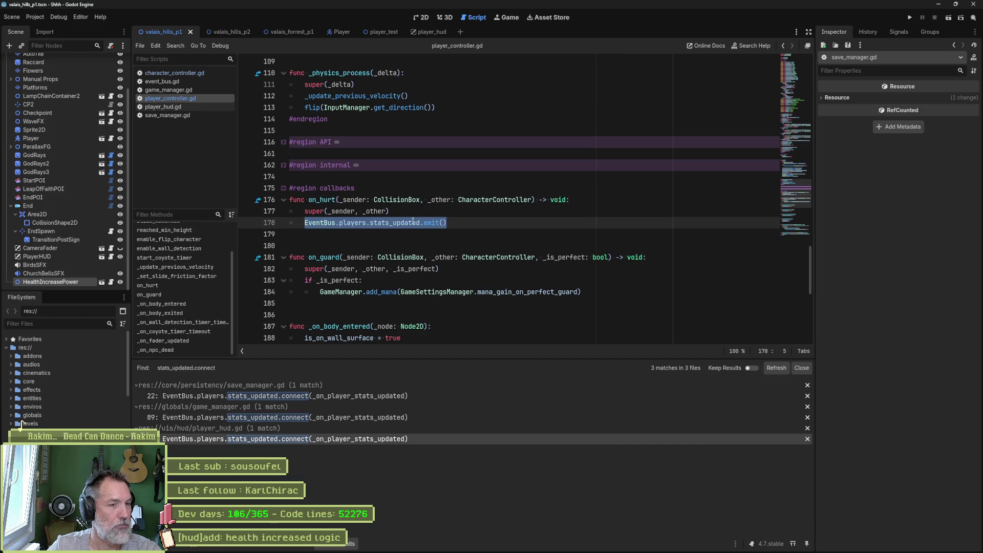
{"action": "key", "text": "End"}
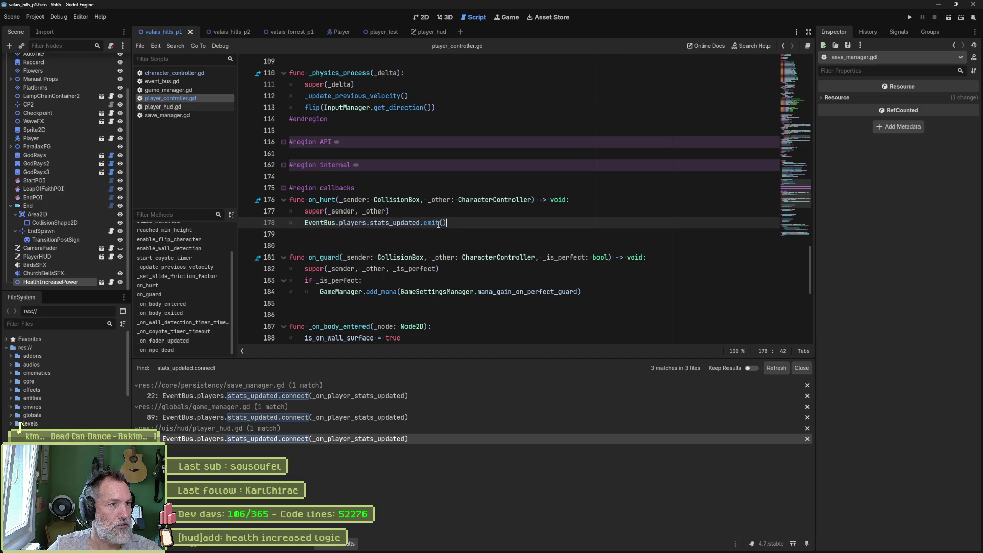
Step: Inspect save_manager.gd's _on_player_stats_updated handler and its save call
{"action": "left_click", "coordinate": [177, 118]}
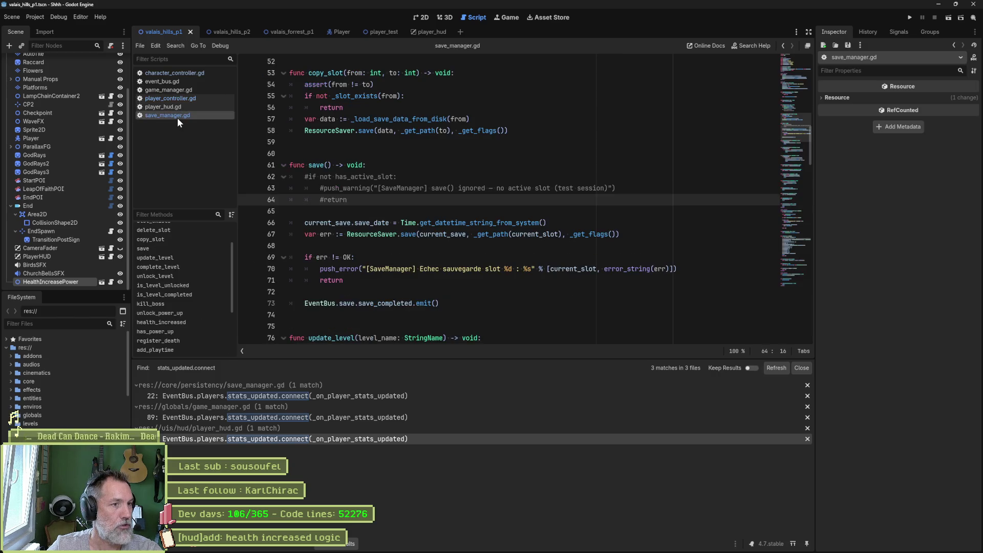
{"action": "scroll", "coordinate": [186, 236], "scroll_direction": "up", "scroll_amount": 3}
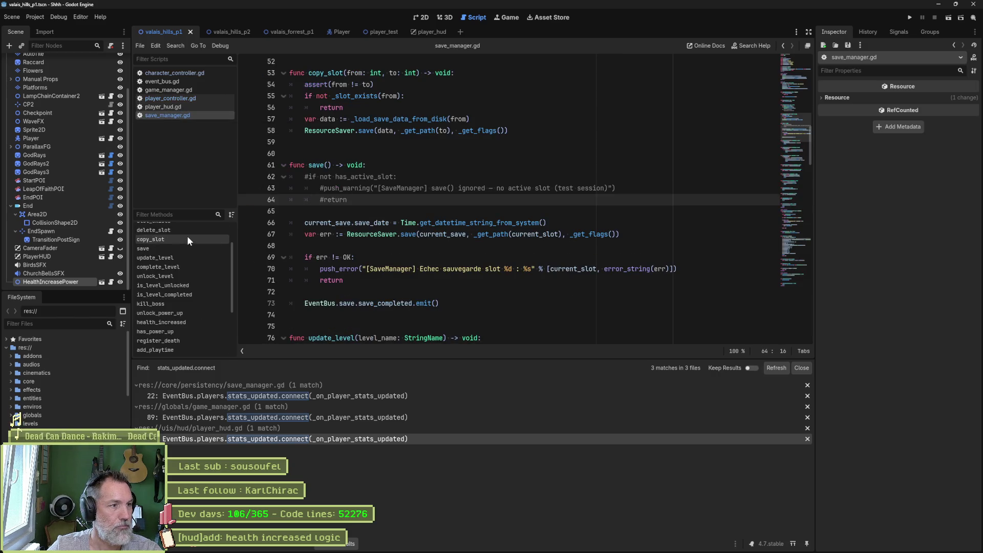
{"action": "left_click", "coordinate": [185, 237]}
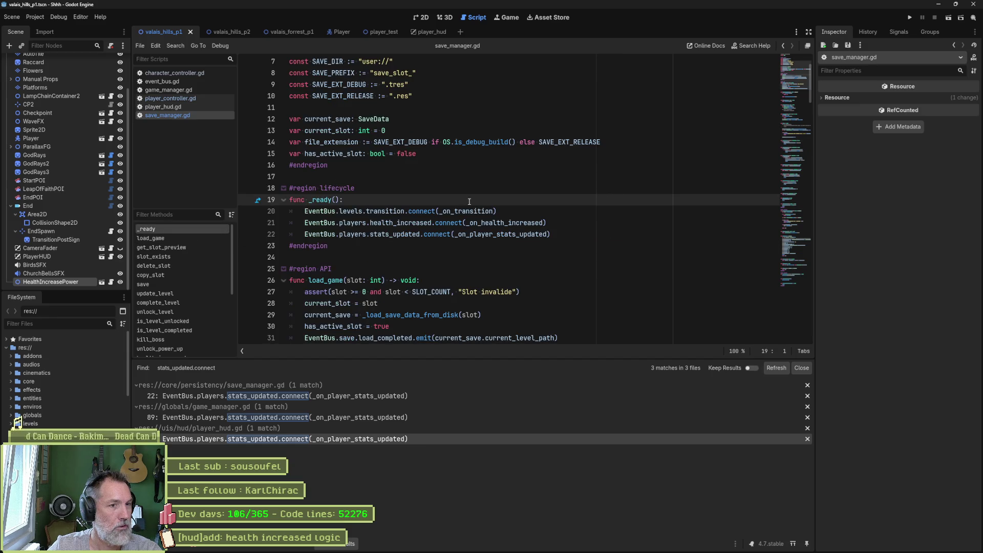
{"action": "left_click", "coordinate": [504, 235]}
{"action": "left_click", "coordinate": [504, 235], "text": "ctrl"}
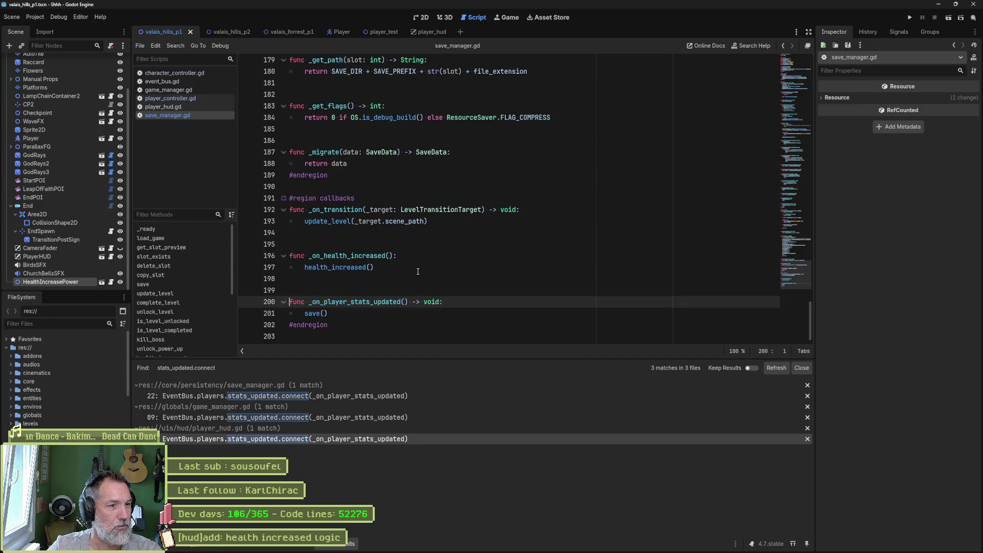
{"action": "left_click", "coordinate": [317, 313]}
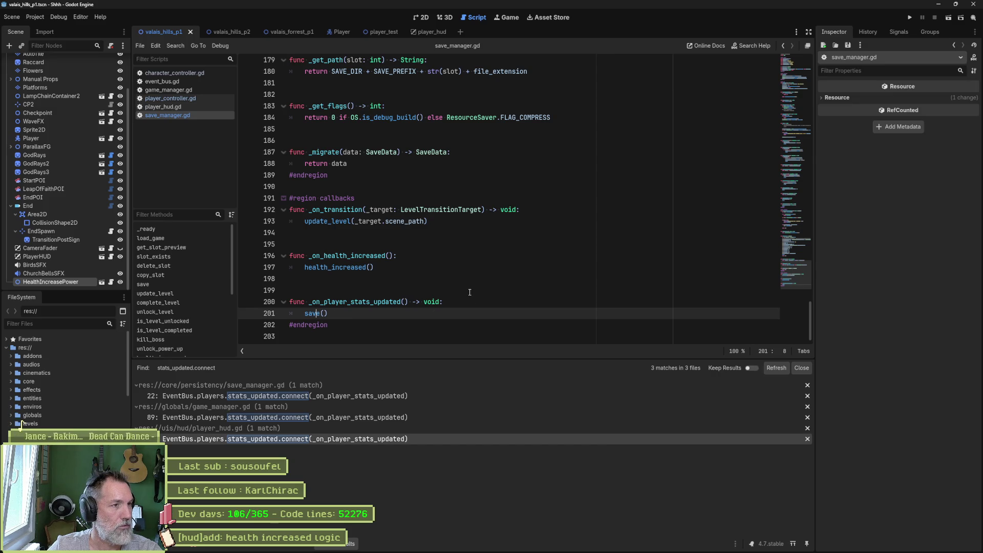
Step: Open player_hud.gd at _ready, where stats_updated connects to _on_player_stats_updated
{"action": "left_click", "coordinate": [182, 106]}
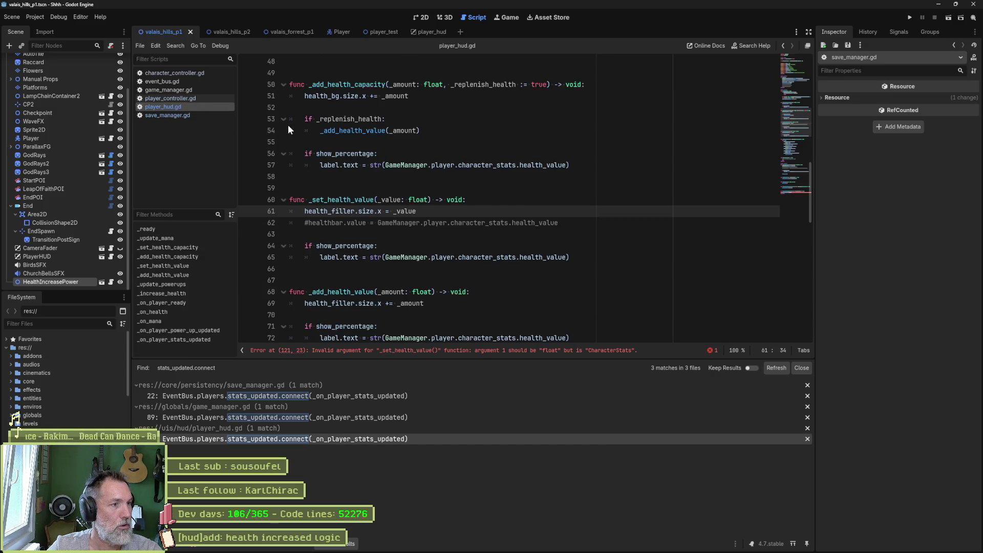
{"action": "left_click", "coordinate": [181, 228]}
{"action": "left_click", "coordinate": [435, 233]}
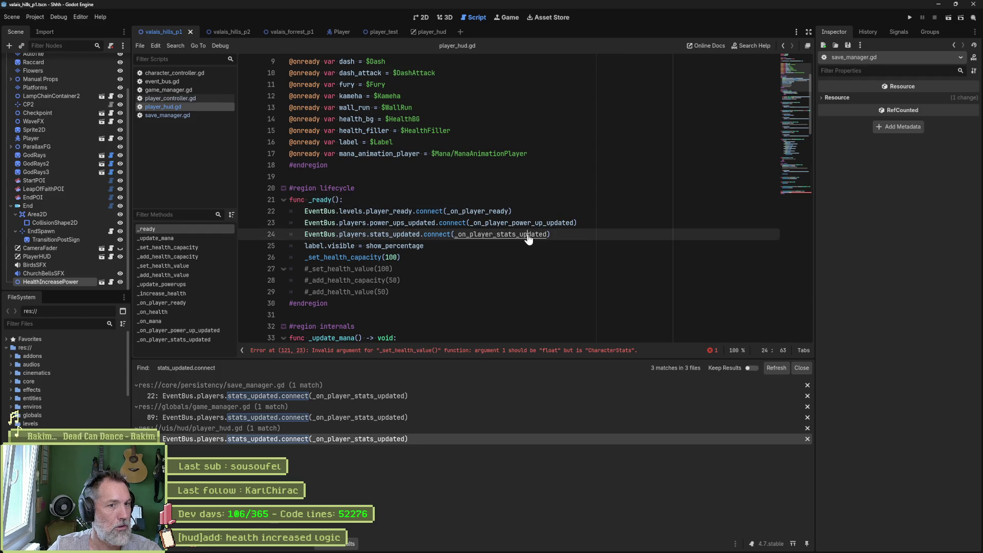
{"action": "left_click", "coordinate": [492, 234], "text": "ctrl"}
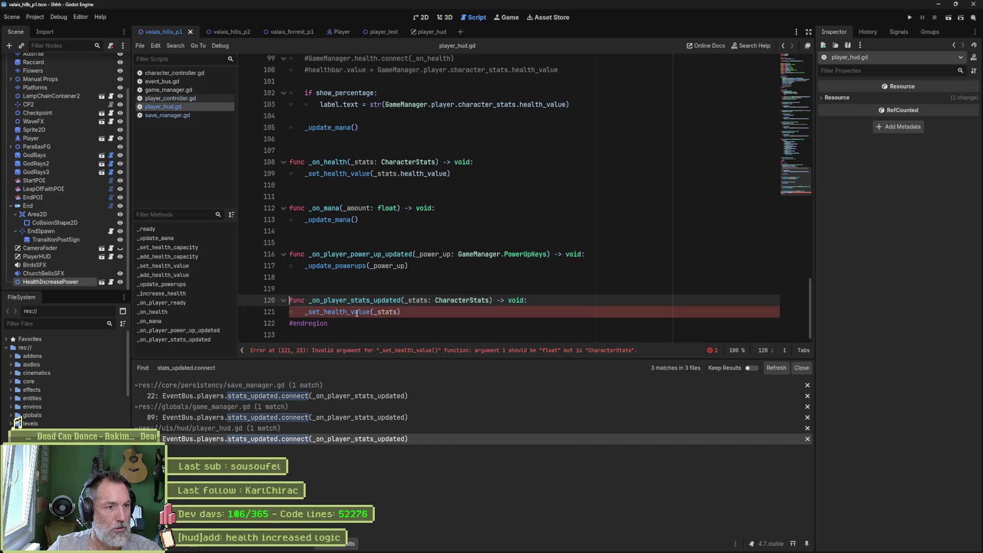
Step: Comment out the old _on_health function in player_hud.gd
{"action": "left_click", "coordinate": [356, 312]}
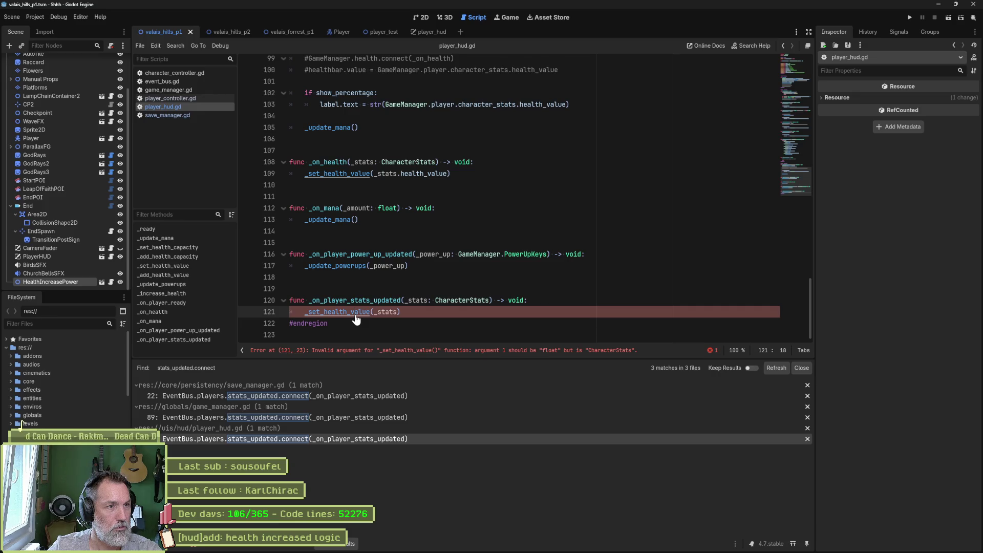
{"action": "double_click", "coordinate": [328, 162]}
{"action": "left_click", "coordinate": [307, 196]}
{"action": "left_click_drag", "start_coordinate": [401, 162], "coordinate": [399, 181]}
{"action": "key", "text": "ctrl+k"}
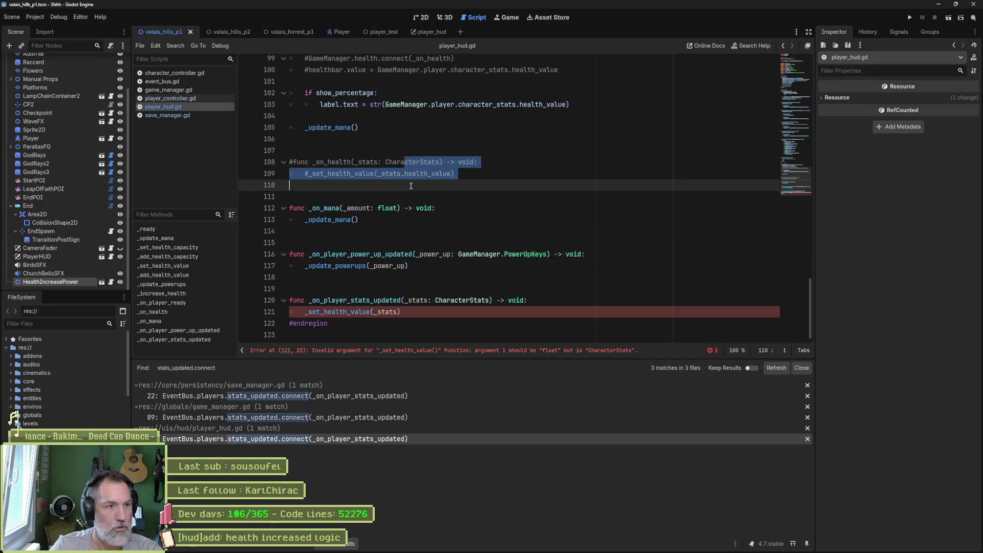
Step: Make _set_health_value take _stats: CharacterStats, use _stats.health_value, drop the #healthbar comment, and save
{"action": "left_click", "coordinate": [350, 311]}
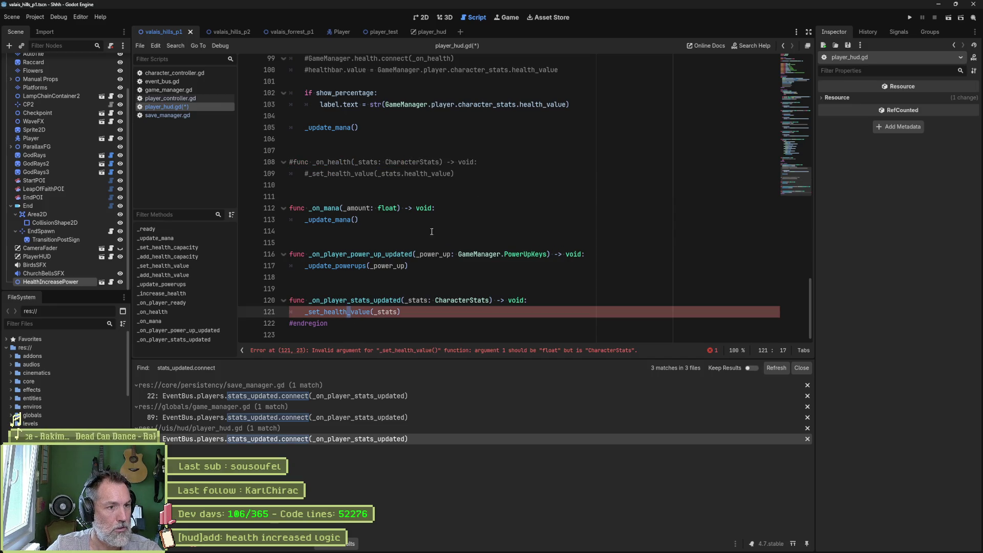
{"action": "left_click", "coordinate": [352, 311], "text": "ctrl"}
{"action": "left_click_drag", "start_coordinate": [378, 200], "coordinate": [428, 200]}
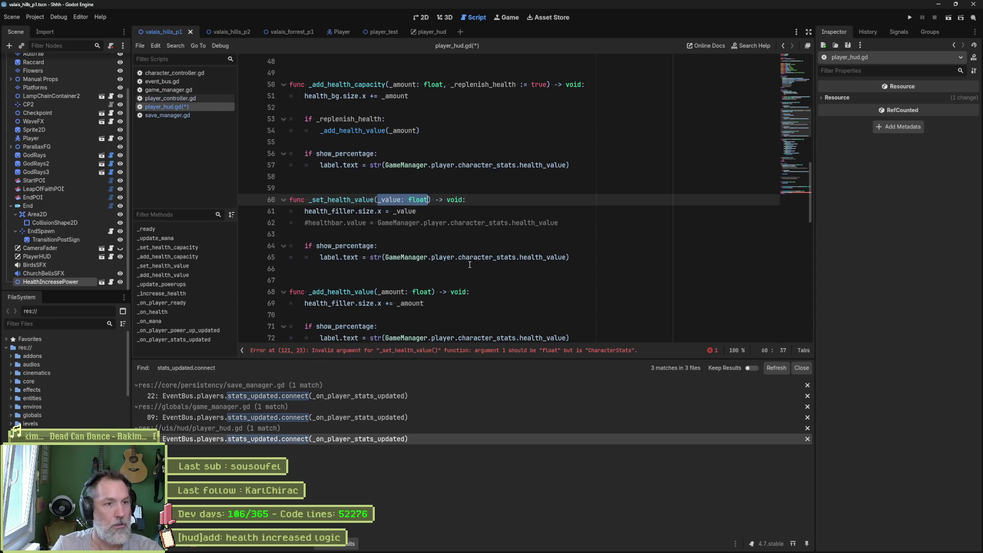
{"action": "type", "text": "_stats: Ch"}
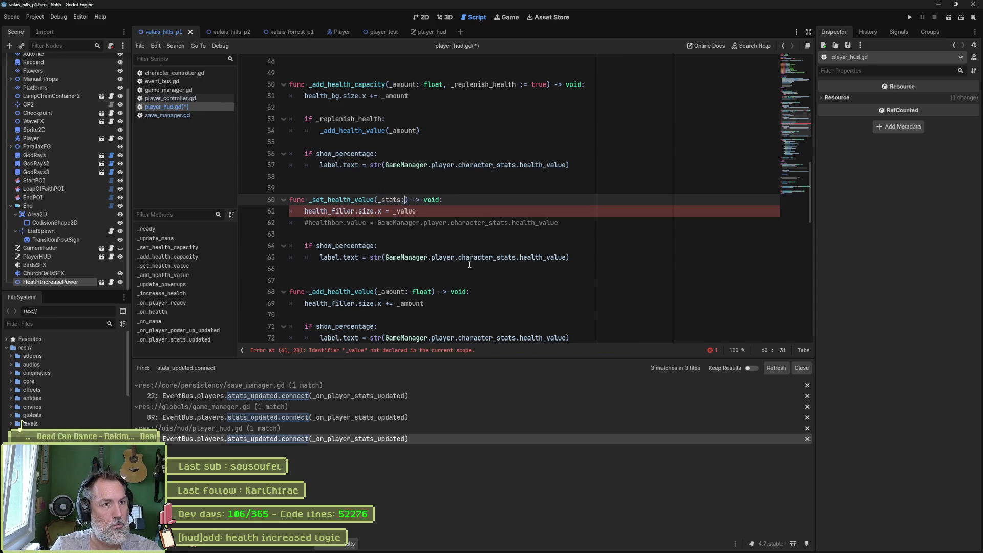
{"action": "type", "text": "ar"}
{"action": "key", "text": "Return"}
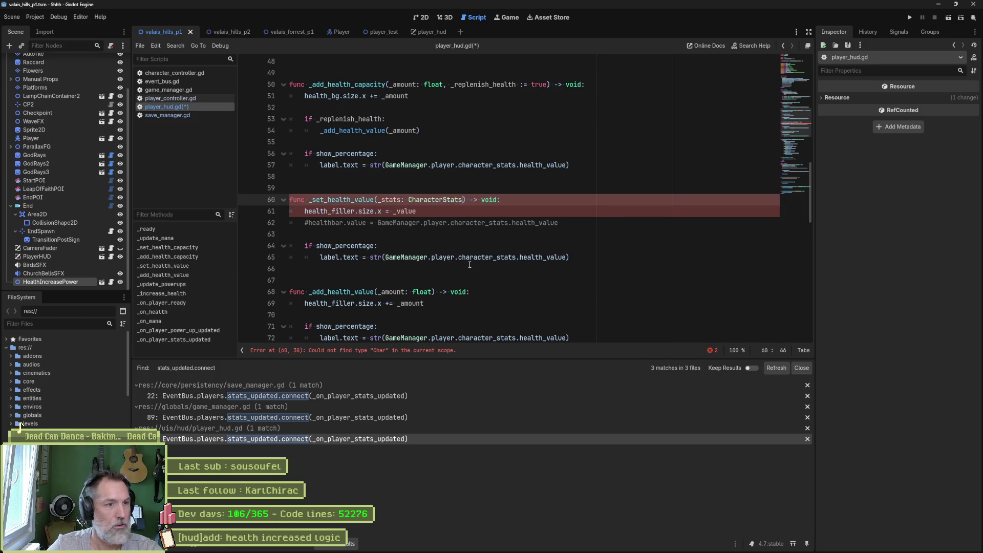
{"action": "double_click", "coordinate": [405, 211]}
{"action": "type", "text": "_stats.he"}
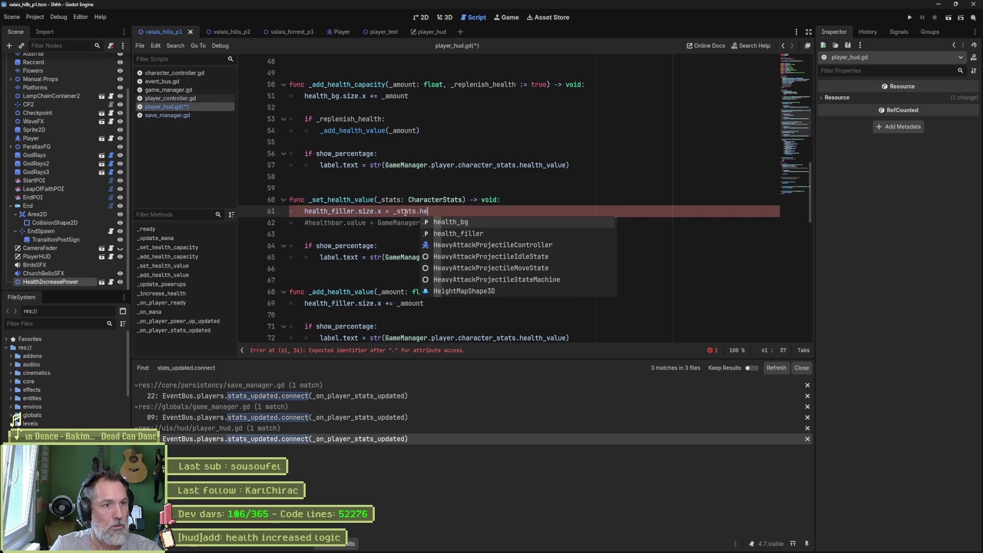
{"action": "key", "text": "Return"}
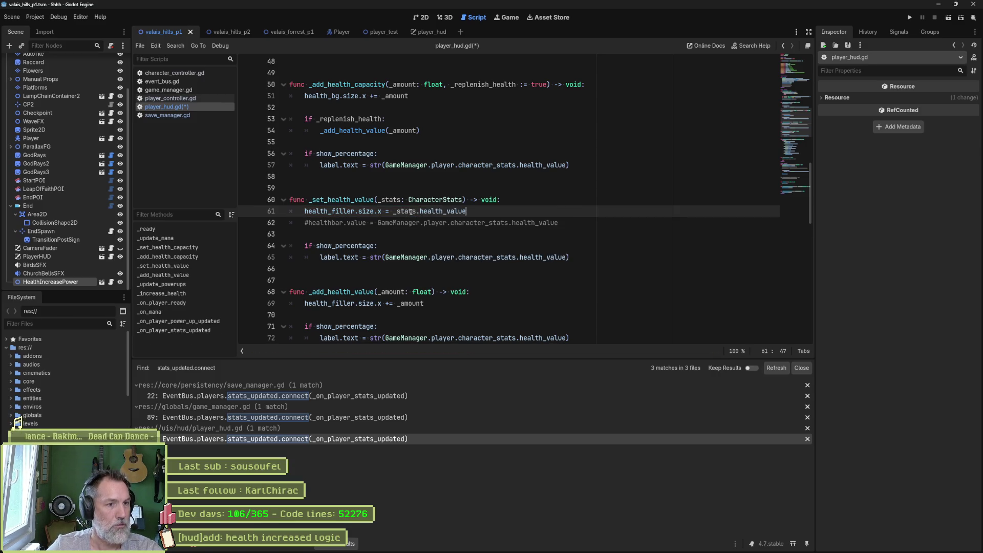
{"action": "key", "text": "Down"}
{"action": "key", "text": "ctrl+shift+k"}
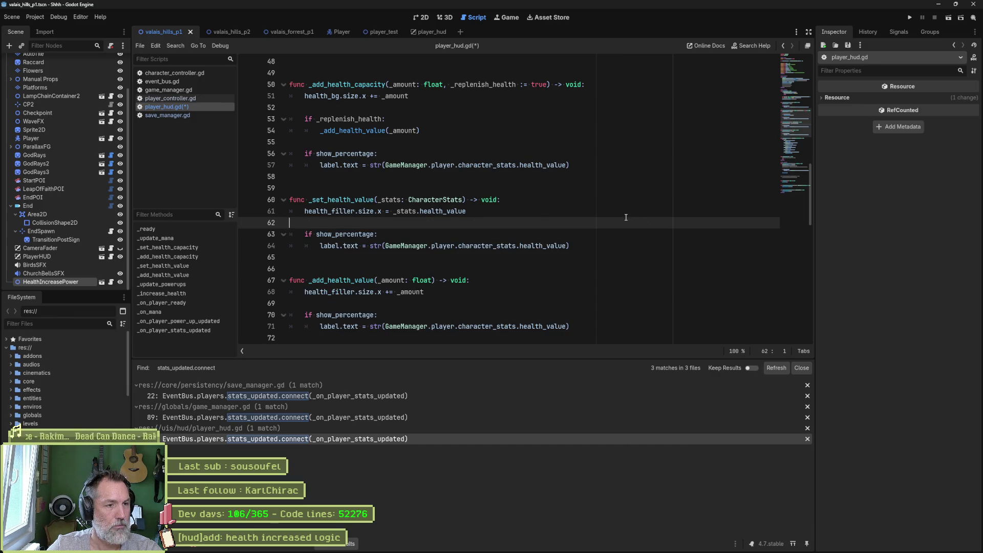
{"action": "key", "text": "ctrl+s"}
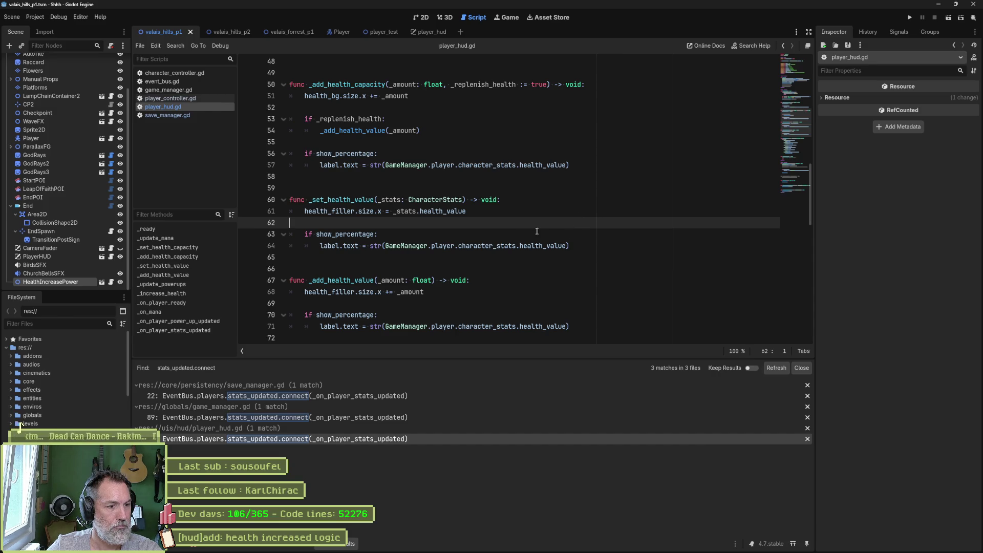
{"action": "key", "text": "ctrl+j"}
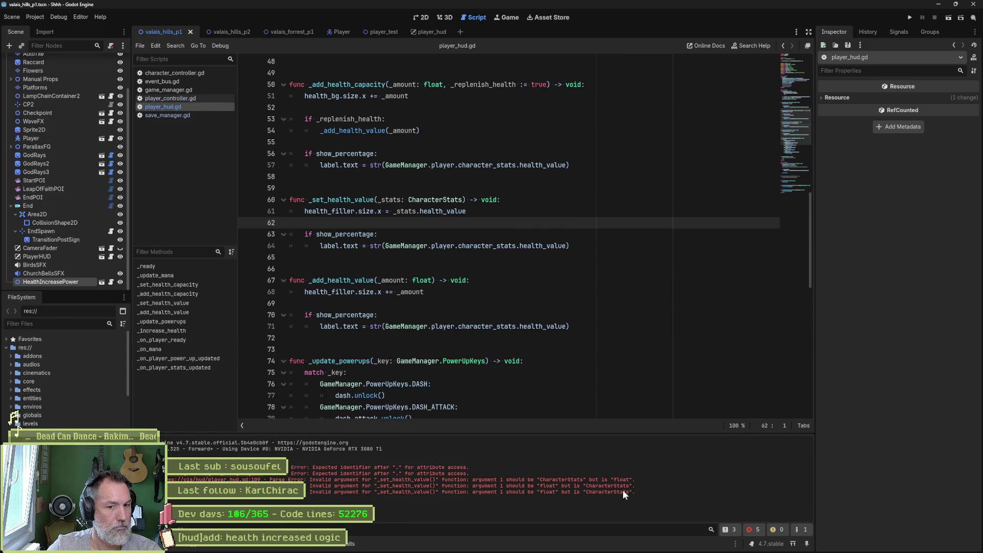
Step: Clear the old errors, test-run the scene, and view the health_increased access error
{"action": "left_click", "coordinate": [188, 546]}
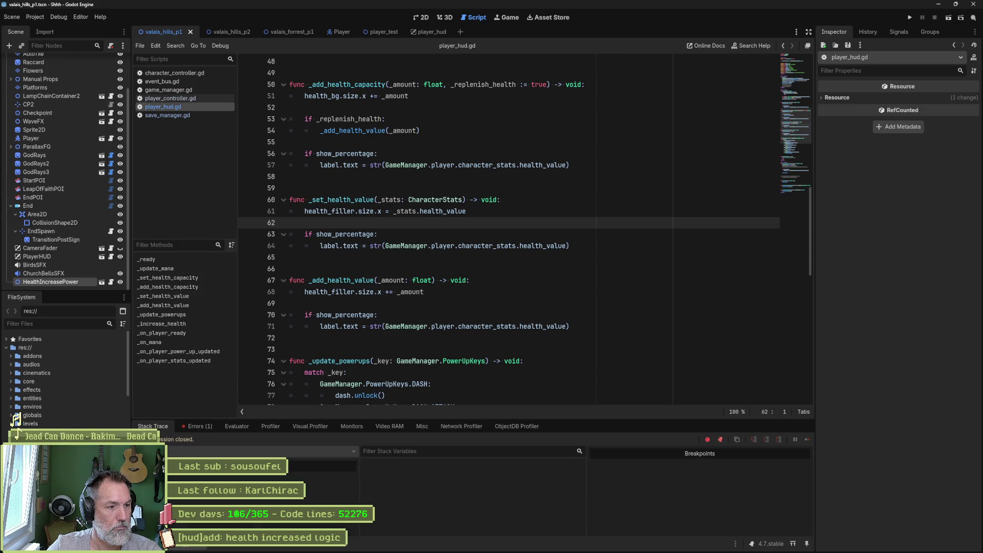
{"action": "left_click", "coordinate": [196, 426]}
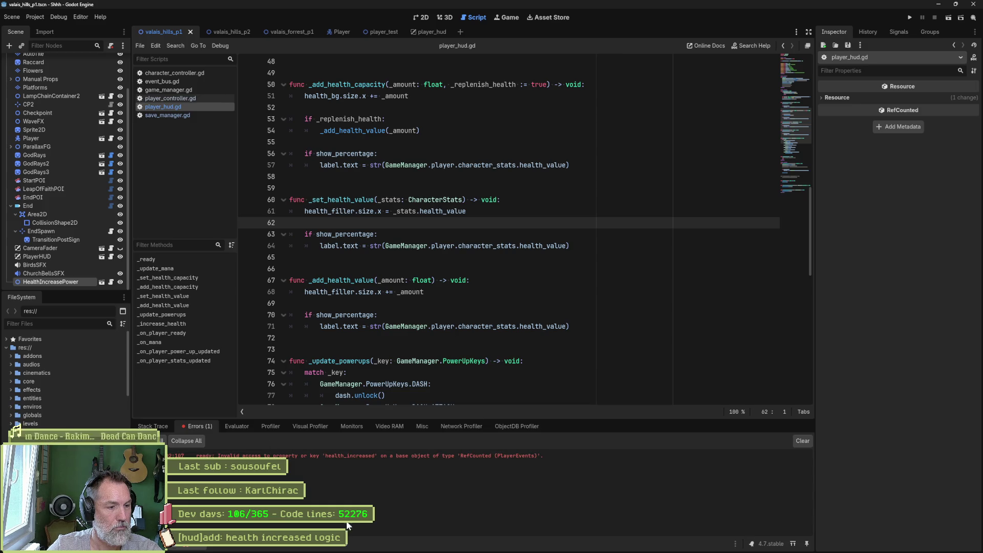
{"action": "left_click", "coordinate": [359, 455]}
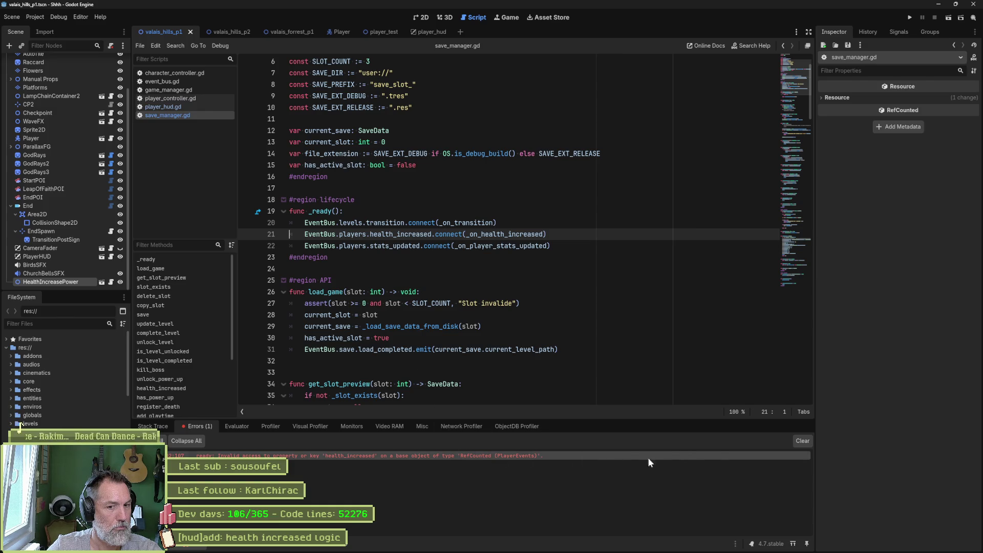
{"action": "left_click", "coordinate": [802, 440]}
{"action": "left_click", "coordinate": [474, 257]}
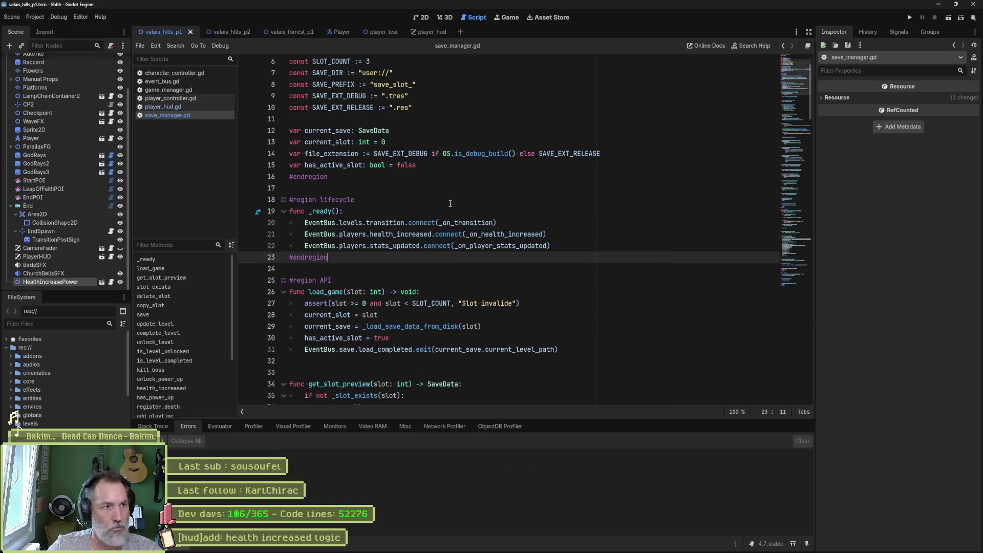
{"action": "key", "text": "F6"}
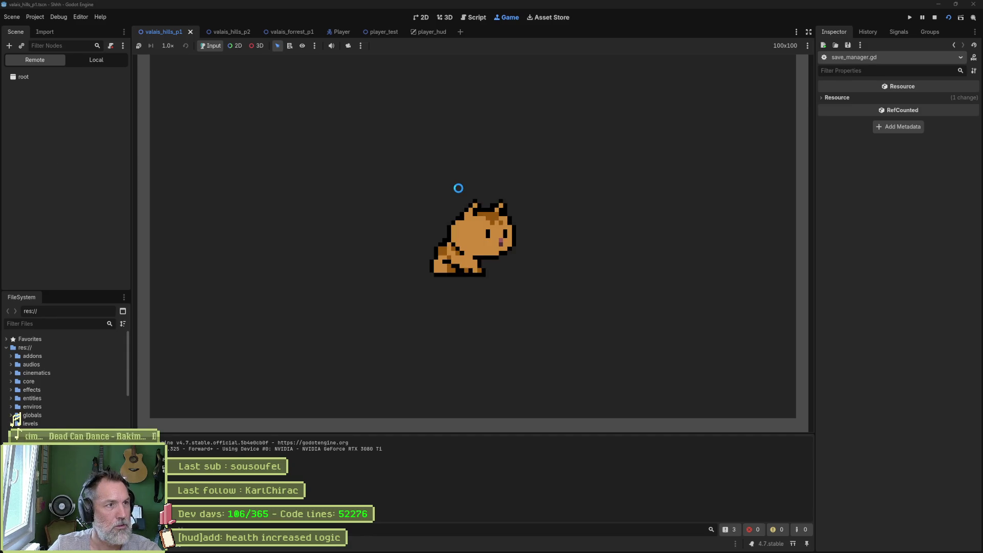
{"action": "key", "text": "F8"}
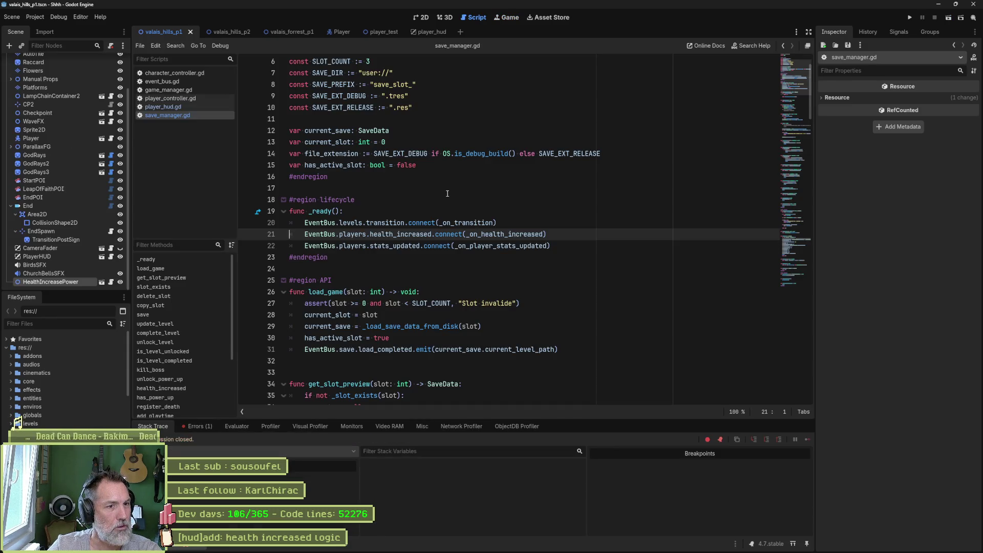
{"action": "left_click", "coordinate": [198, 426]}
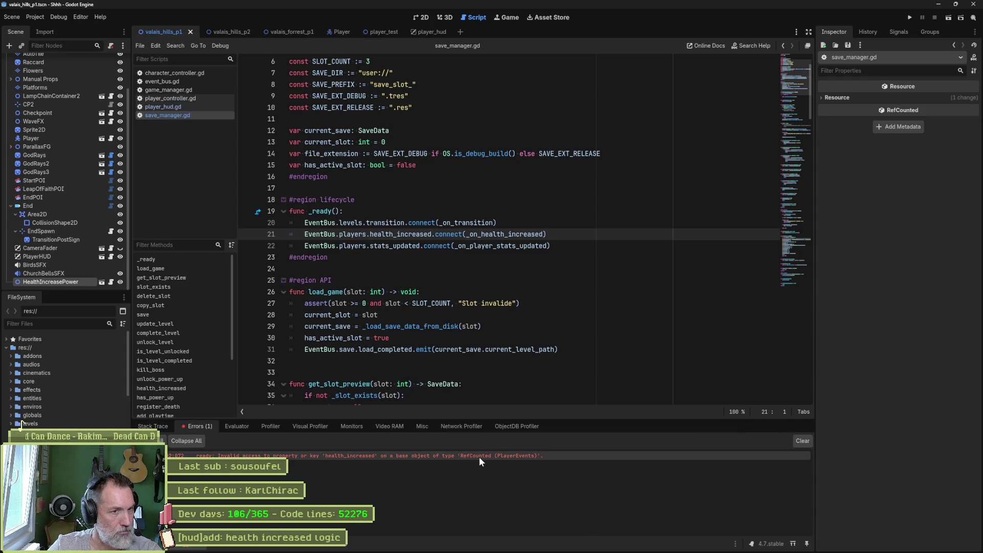
Step: Delete the health_increased.connect line 21 in save_manager.gd and run the game again
{"action": "left_click", "coordinate": [550, 234]}
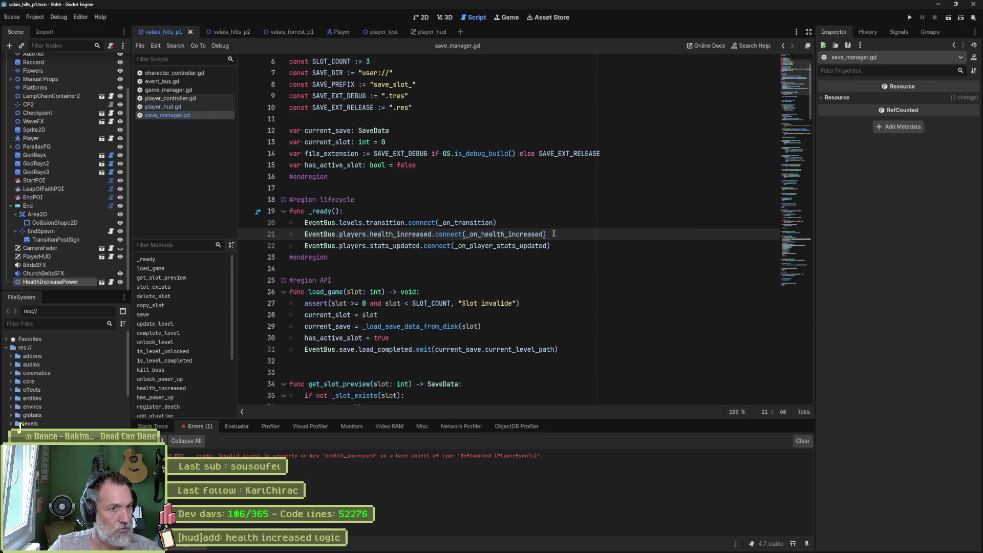
{"action": "key", "text": "ctrl+shift+k"}
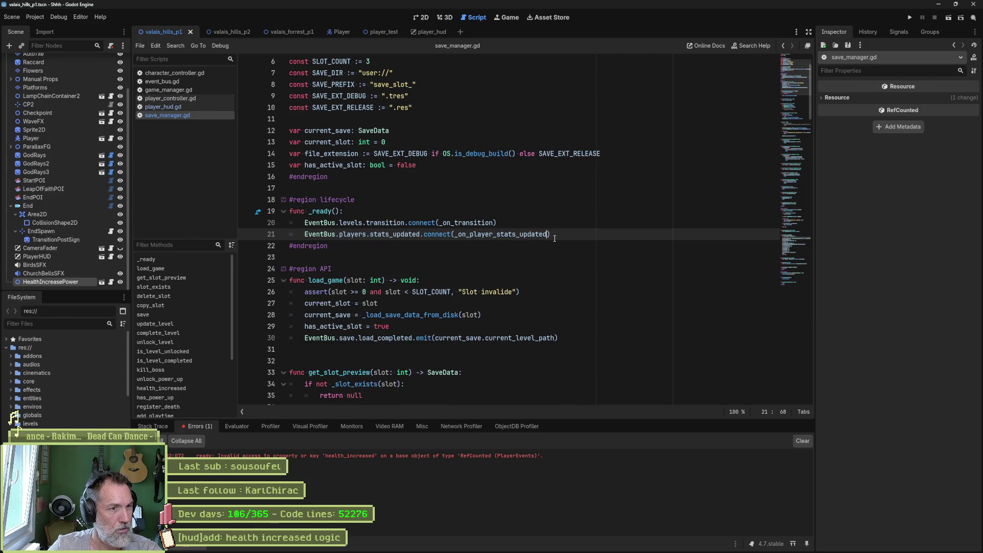
{"action": "key", "text": "F5"}
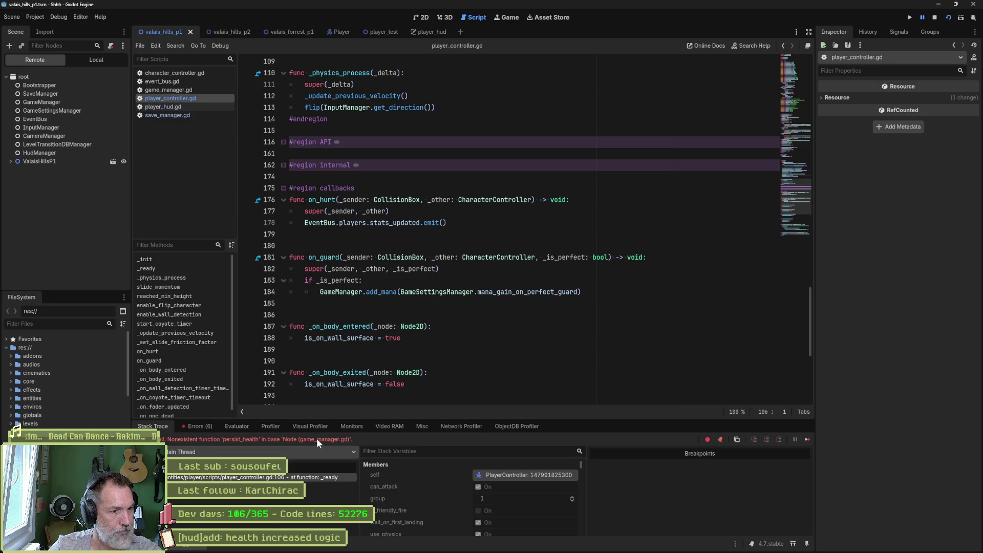
Step: Remove the GameManager.persist_health() call on line 106 of player_controller.gd and re-test the game
{"action": "left_click", "coordinate": [302, 477]}
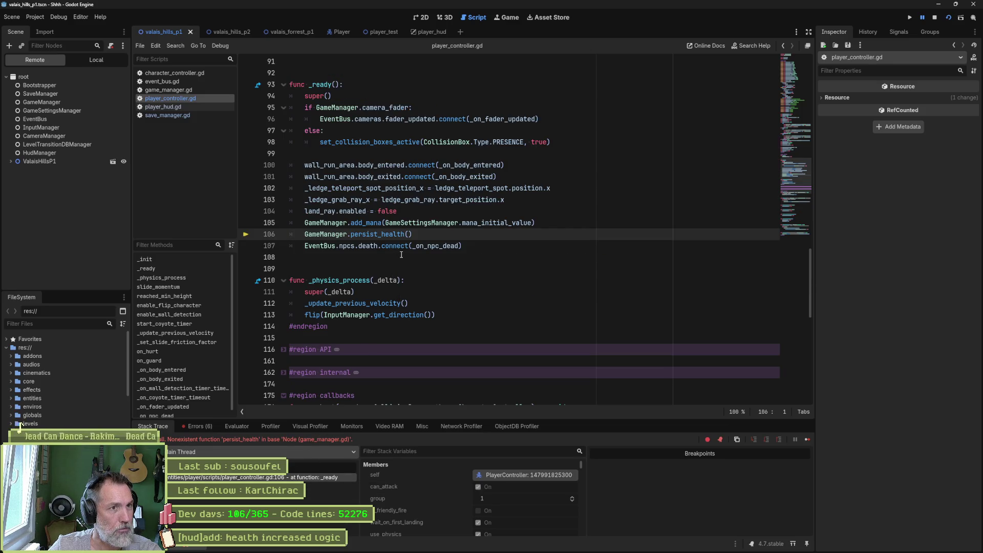
{"action": "left_click", "coordinate": [415, 235]}
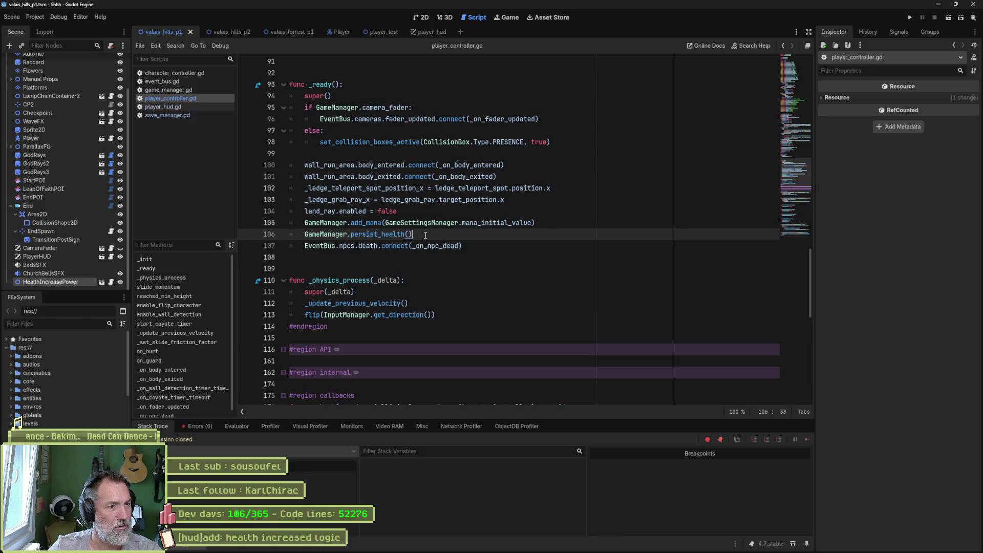
{"action": "key", "text": "ctrl+shift+k"}
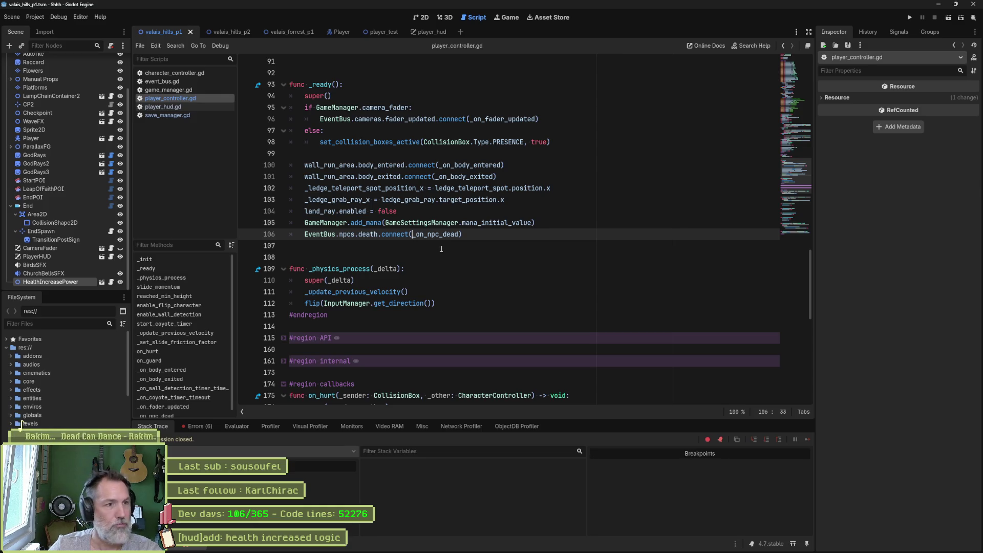
{"action": "key", "text": "F5"}
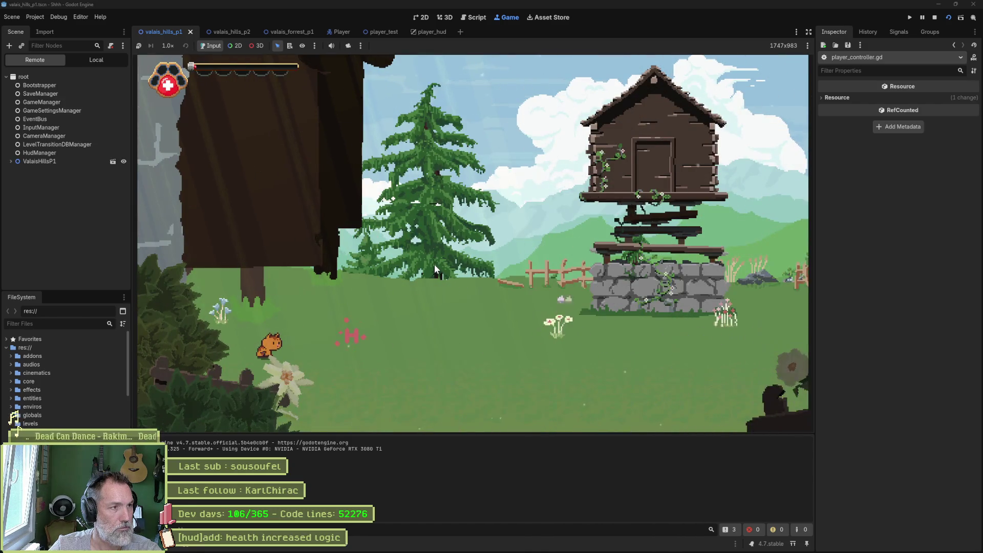
{"action": "key", "text": "F8"}
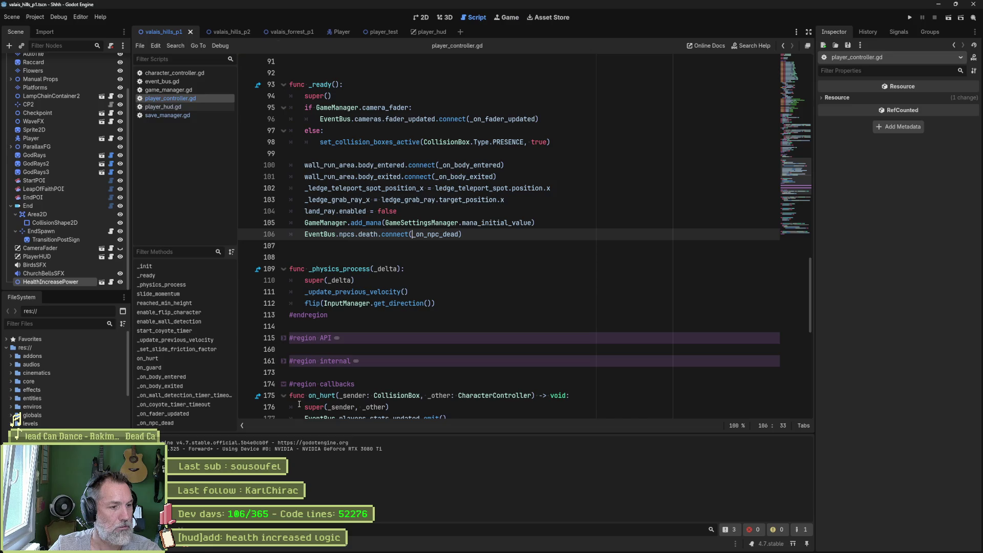
{"action": "double_click", "coordinate": [284, 456]}
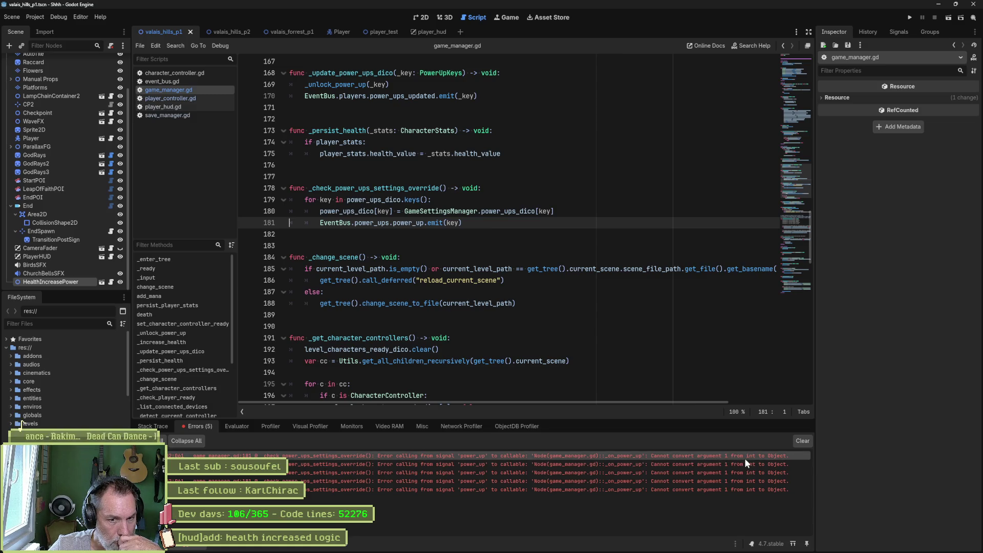
Step: Change line 181's emit(key) to emit(power_ups_dico[key]) and test-run the game
{"action": "mouse_move", "coordinate": [762, 463]}
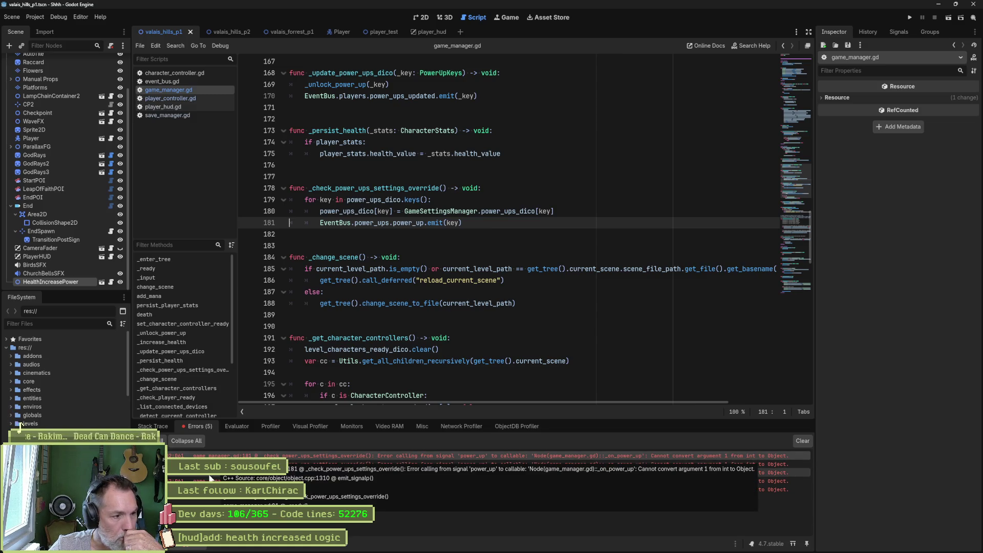
{"action": "left_click", "coordinate": [169, 456]}
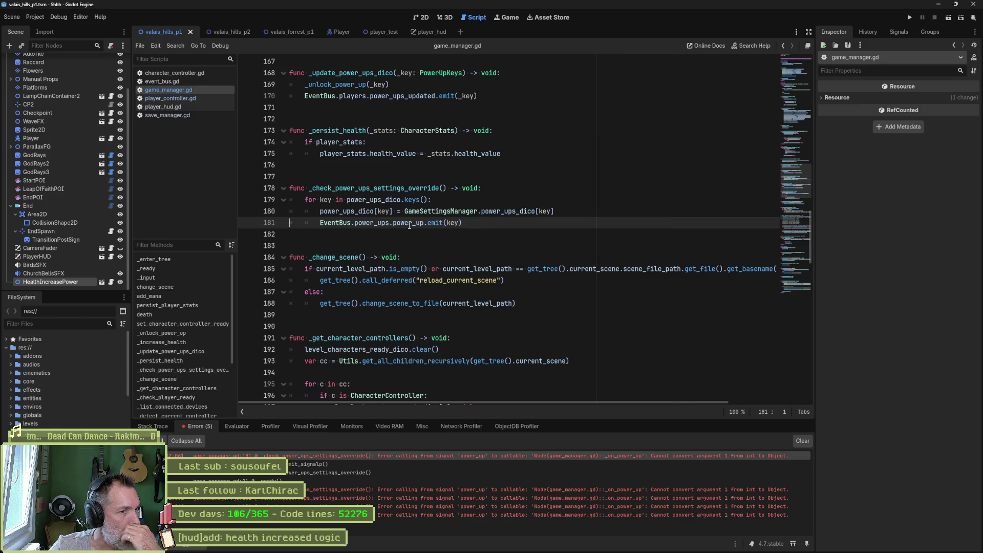
{"action": "mouse_move", "coordinate": [409, 225]}
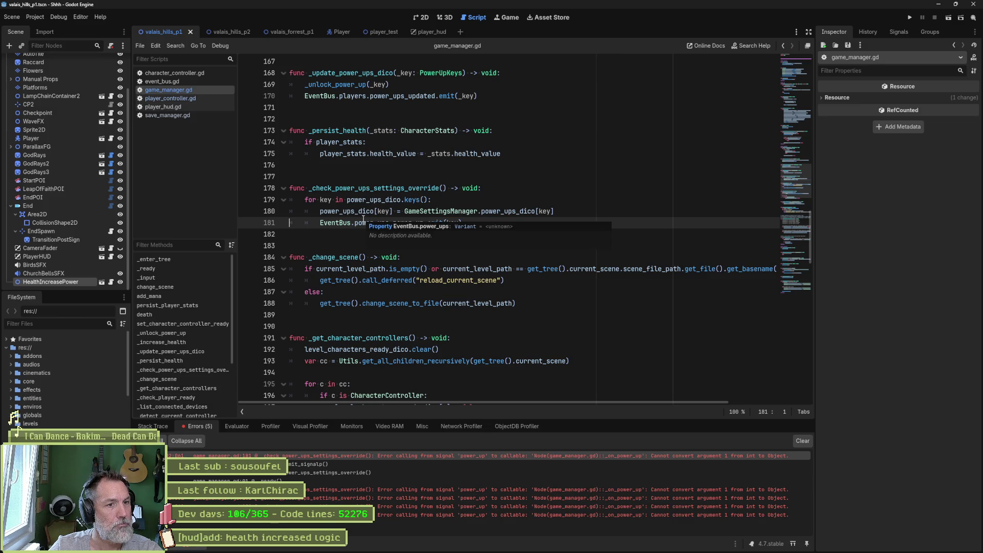
{"action": "mouse_move", "coordinate": [436, 215]}
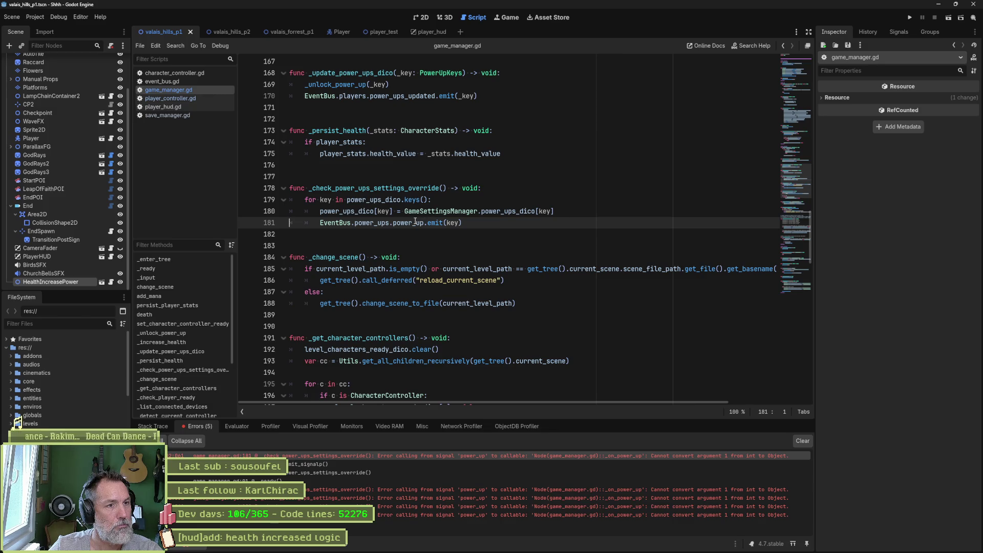
{"action": "double_click", "coordinate": [321, 211]}
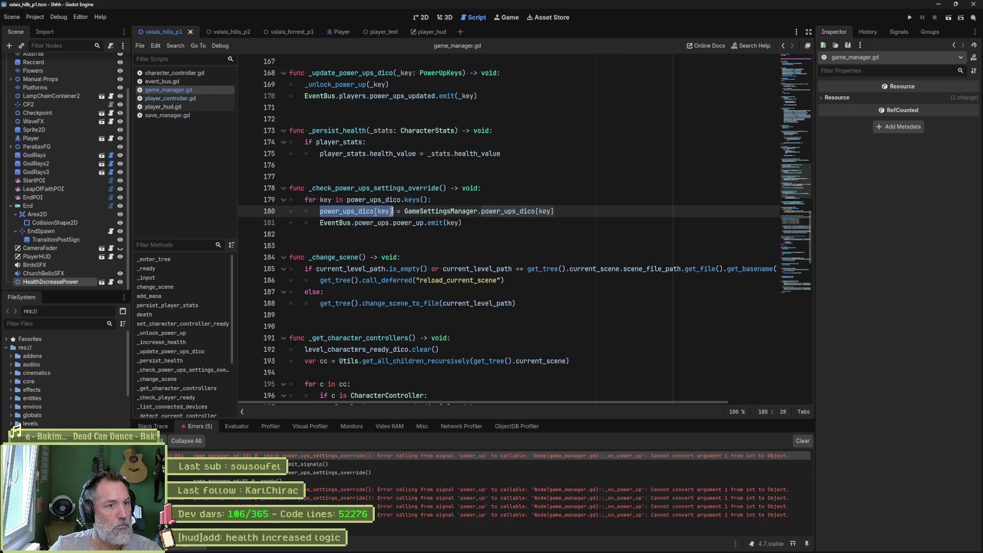
{"action": "left_click", "coordinate": [449, 223]}
{"action": "double_click", "coordinate": [450, 223]}
{"action": "type", "text": "power_ups_dico[key]"}
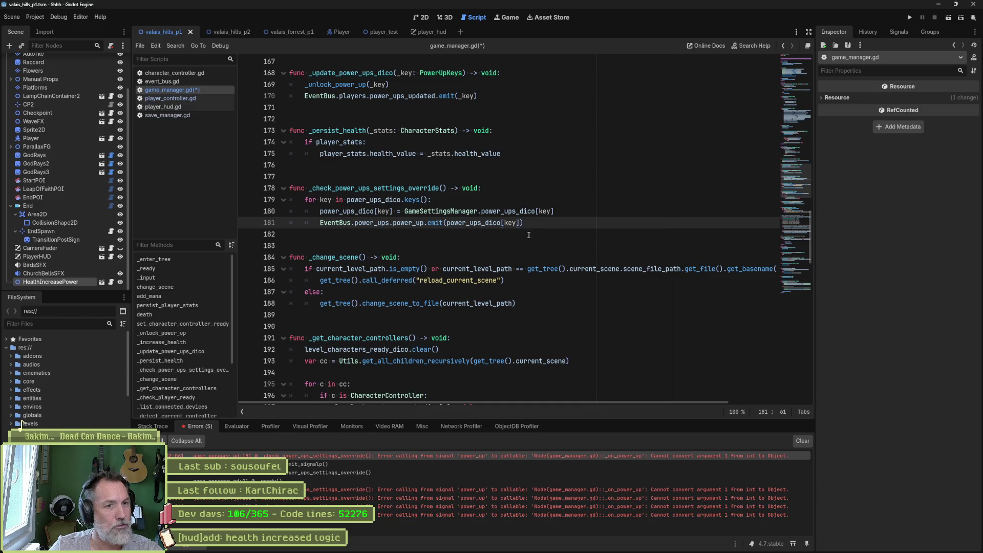
{"action": "key", "text": "F6"}
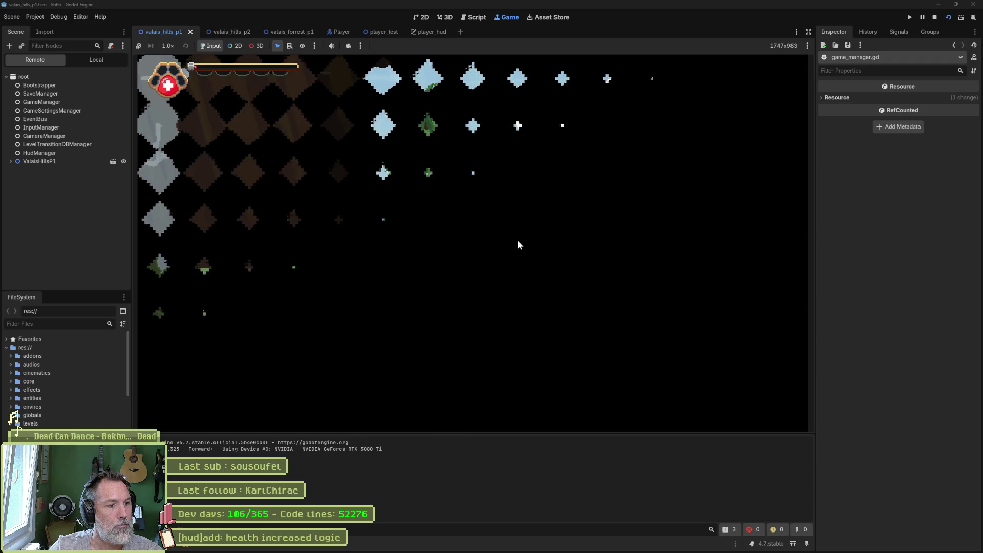
Step: Check the PowerUp parameter type of the power_ups signal in event_bus.gd, then return to line 181
{"action": "left_click", "coordinate": [261, 454]}
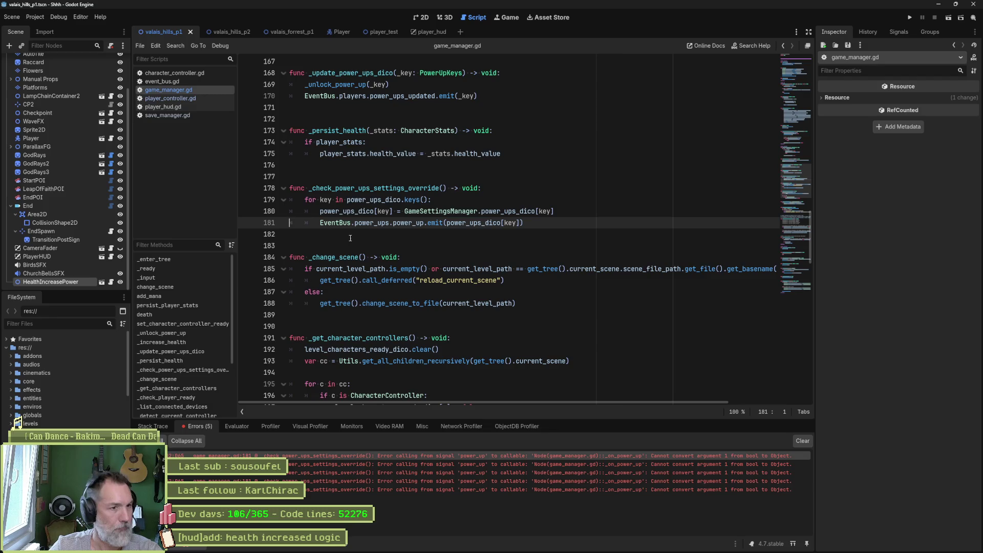
{"action": "mouse_move", "coordinate": [415, 224]}
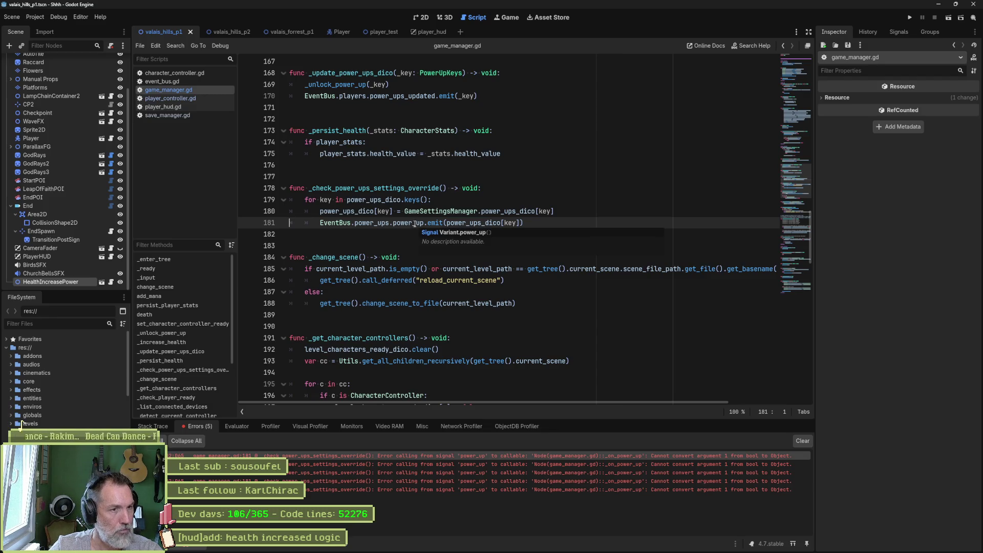
{"action": "left_click", "coordinate": [384, 223], "text": "ctrl"}
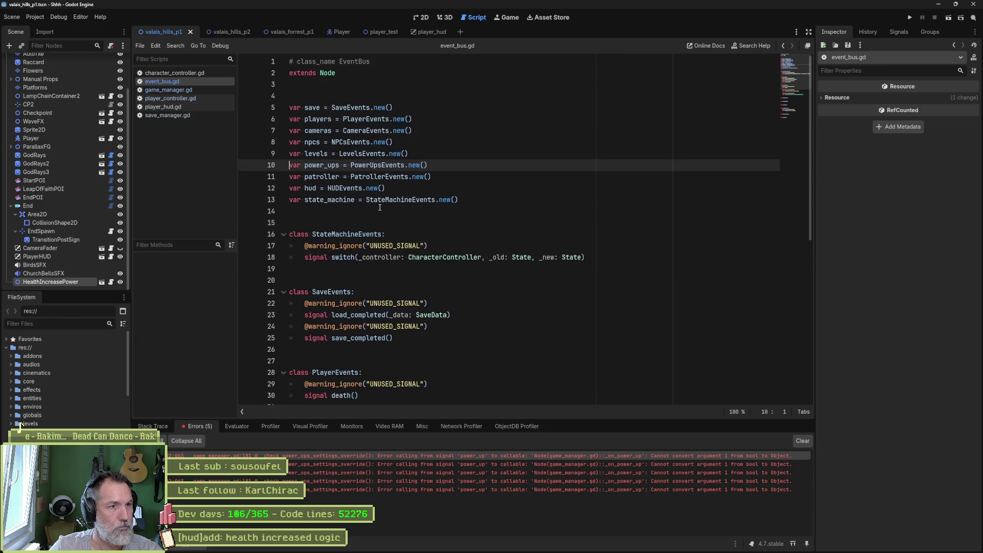
{"action": "left_click", "coordinate": [391, 164], "text": "ctrl"}
{"action": "double_click", "coordinate": [430, 316]}
{"action": "key", "text": "ctrl+shift+Left"}
{"action": "key", "text": "ctrl+shift+Left"}
{"action": "key", "text": "ctrl+shift+Left"}
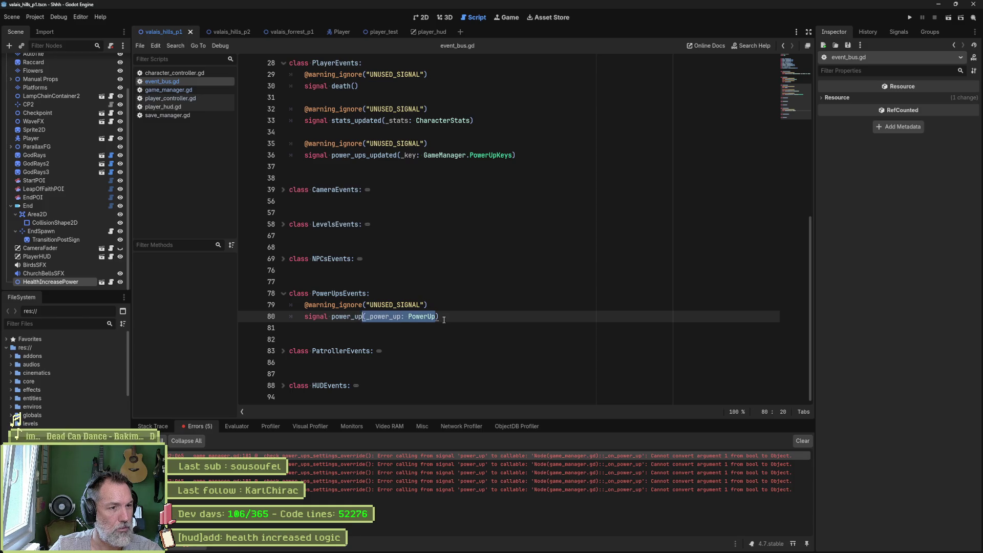
{"action": "key", "text": "alt+Left"}
{"action": "key", "text": "alt+Left"}
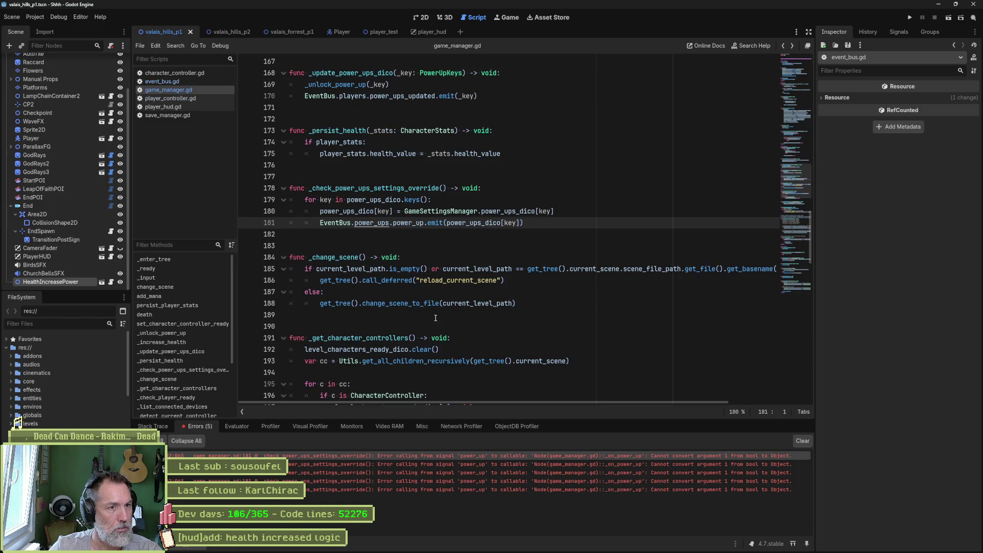
Step: Set a breakpoint on game_manager.gd line 181 and run the game to hit it
{"action": "left_click_drag", "start_coordinate": [444, 222], "coordinate": [520, 223]}
{"action": "left_click", "coordinate": [520, 223]}
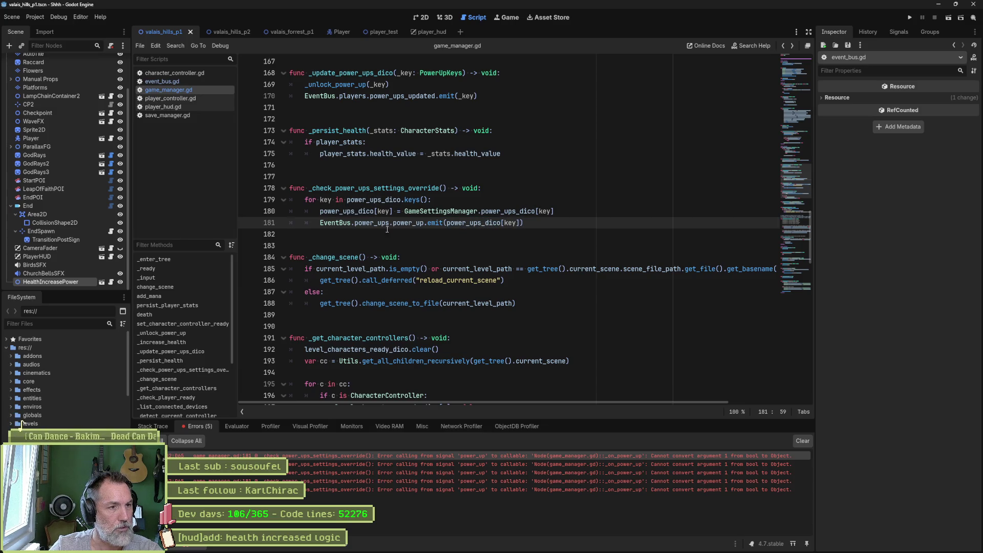
{"action": "left_click", "coordinate": [247, 224]}
{"action": "key", "text": "F6"}
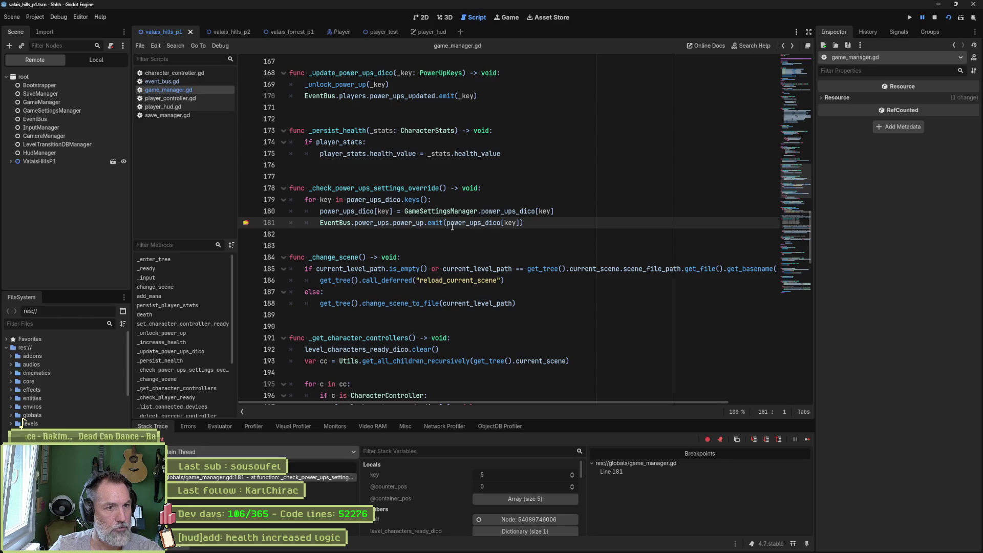
{"action": "left_click_drag", "start_coordinate": [447, 223], "coordinate": [520, 223]}
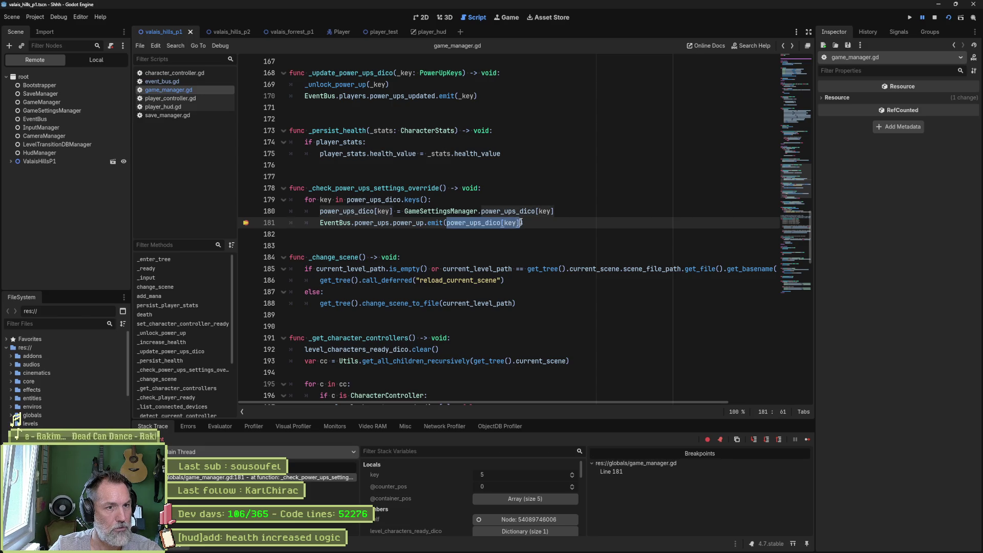
Step: Evaluate power_ups_dico[key] in the debugger's Evaluator, then continue the paused game
{"action": "left_click", "coordinate": [220, 425]}
{"action": "key", "text": "ctrl+v"}
{"action": "key", "text": "Return"}
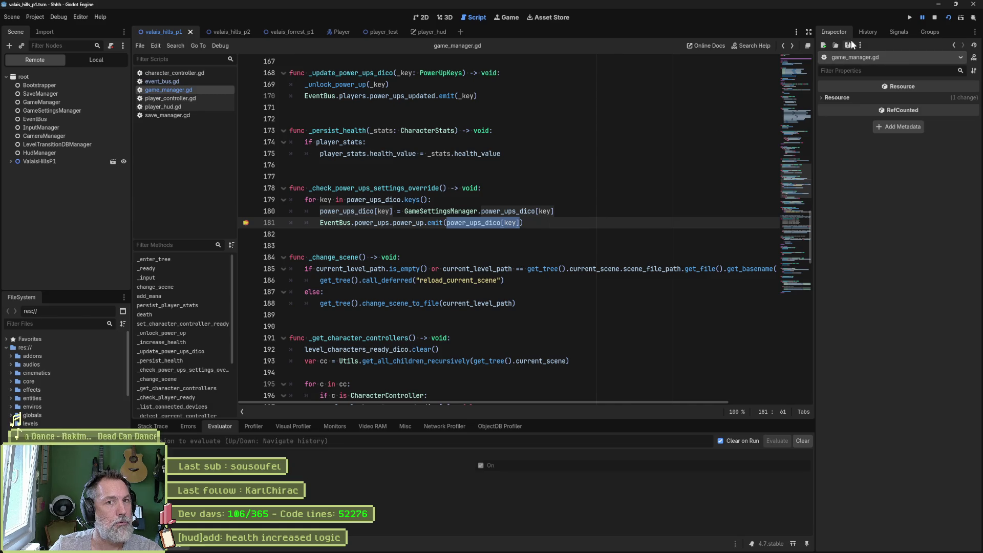
{"action": "left_click", "coordinate": [921, 18]}
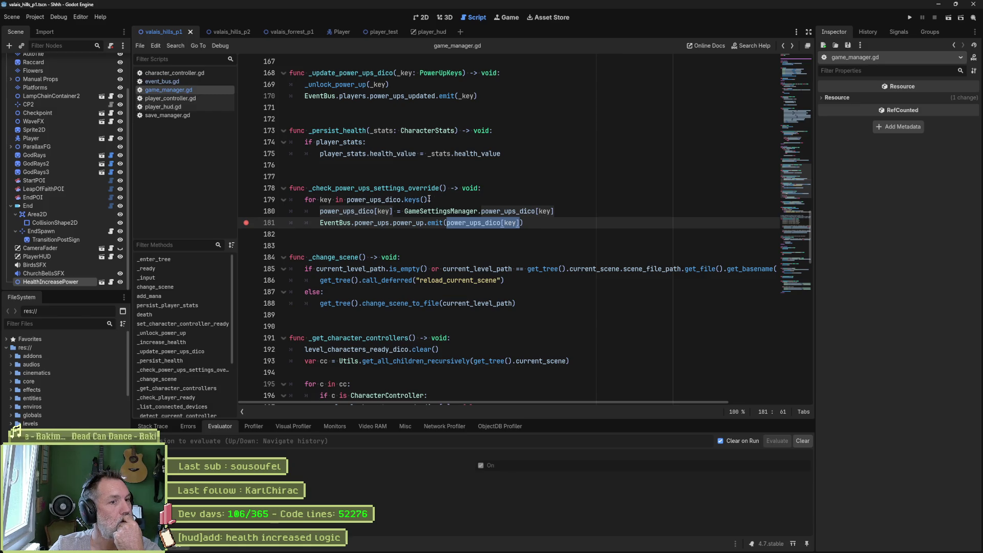
{"action": "mouse_move", "coordinate": [418, 199]}
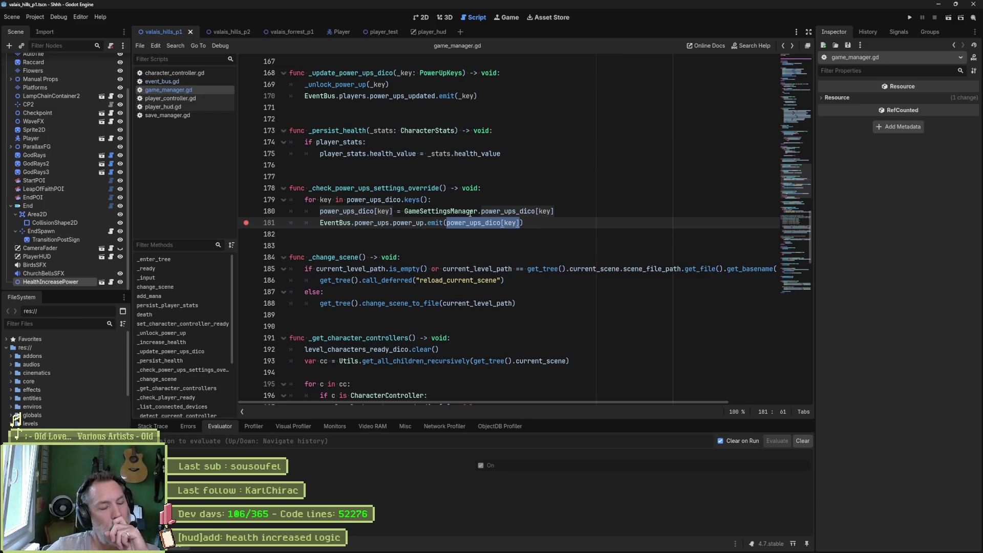
{"action": "mouse_move", "coordinate": [470, 213]}
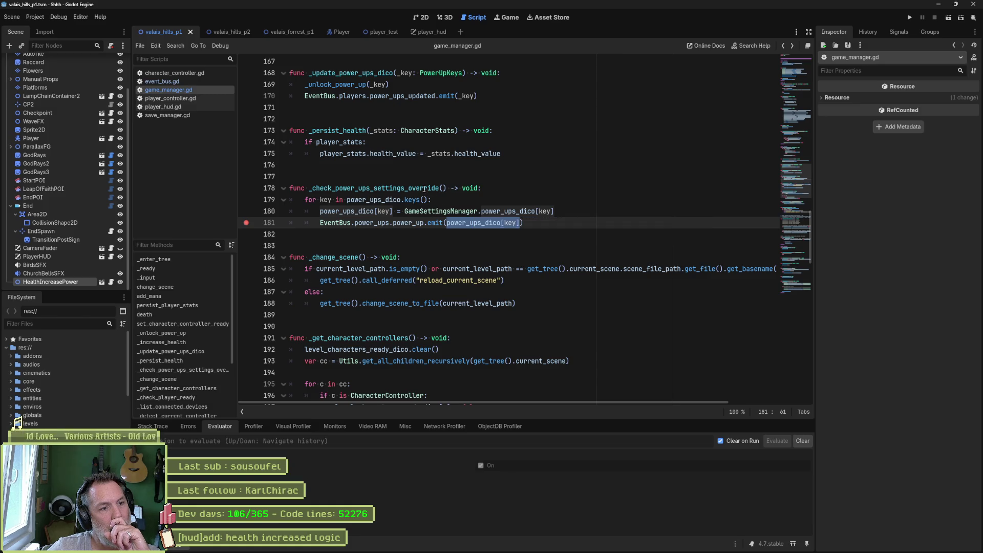
{"action": "double_click", "coordinate": [386, 200]}
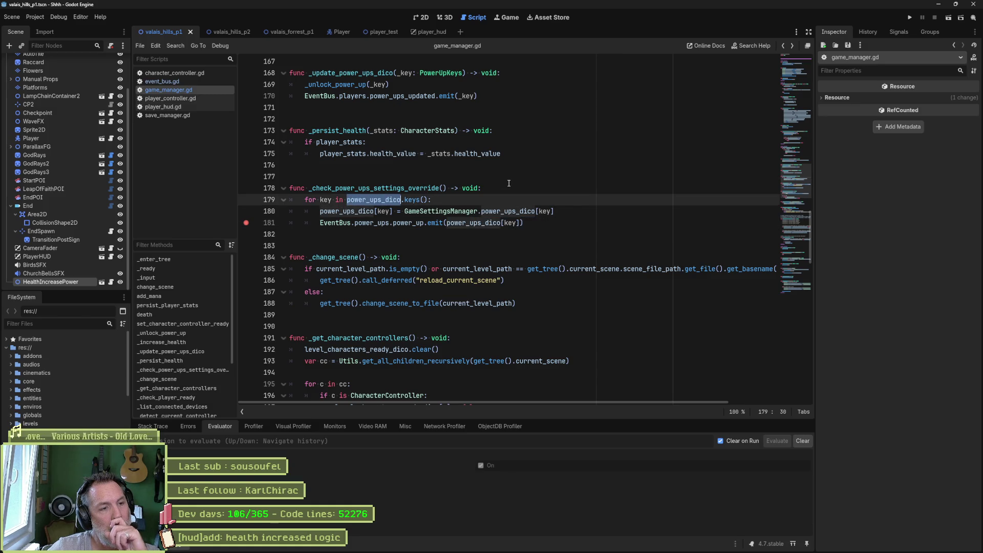
Step: Change power_ups_dico's key type from int to PowerUp in its declaration
{"action": "left_click", "coordinate": [373, 199], "text": "ctrl"}
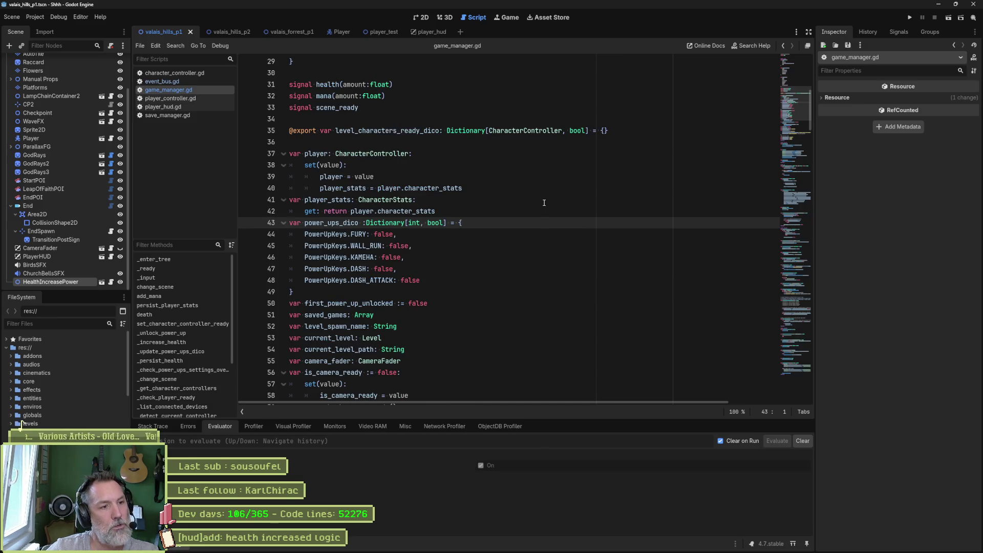
{"action": "left_click", "coordinate": [412, 224]}
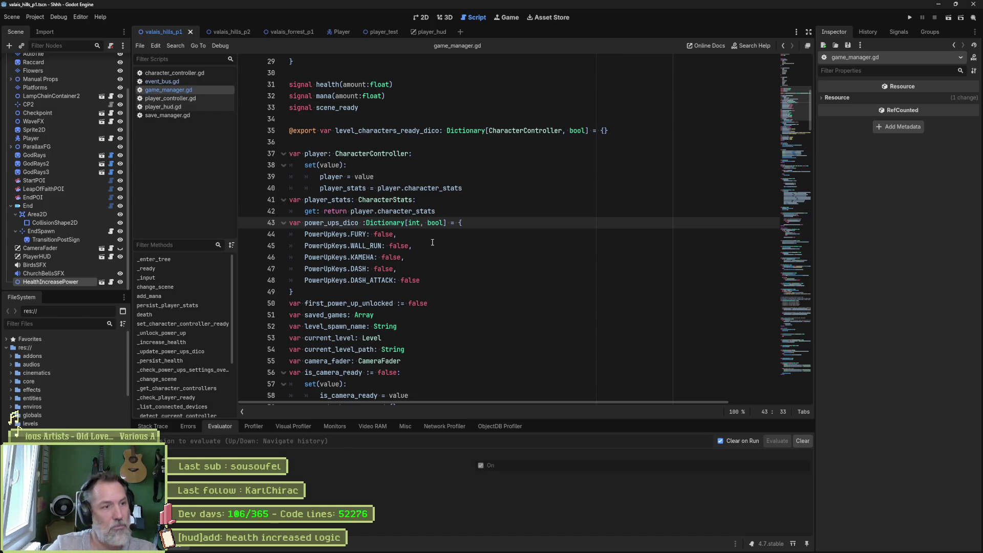
{"action": "key", "text": "ctrl+shift+Right"}
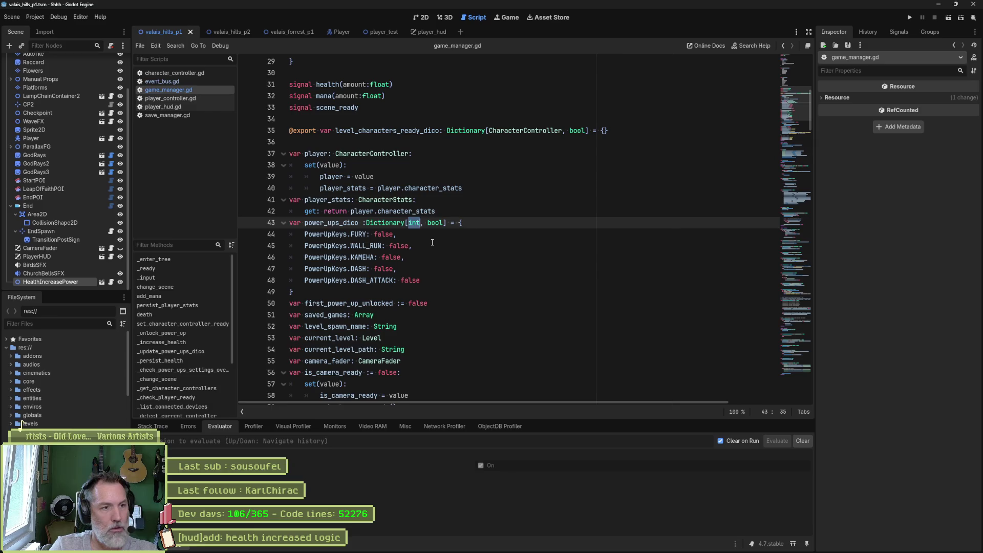
{"action": "type", "text": "PowerUp"}
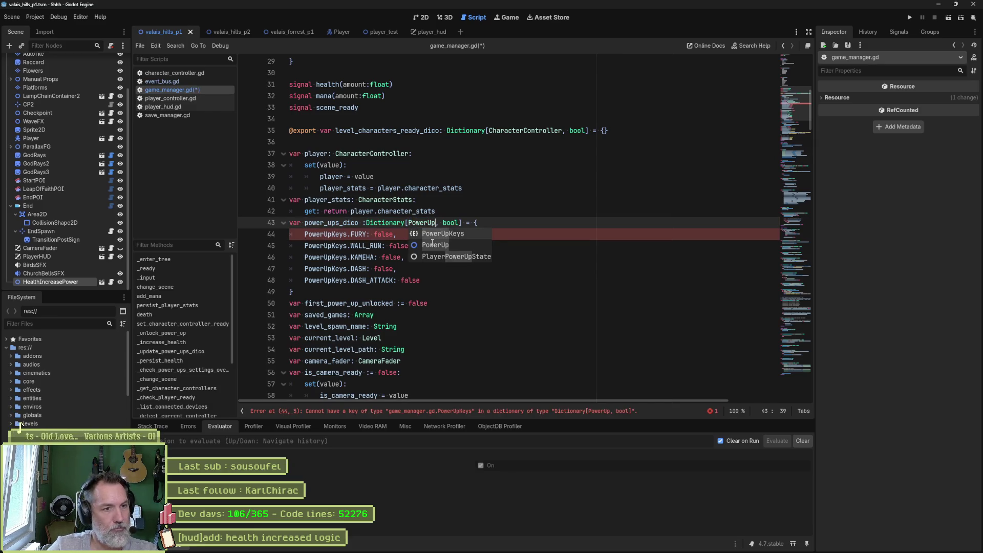
{"action": "key", "text": "Escape"}
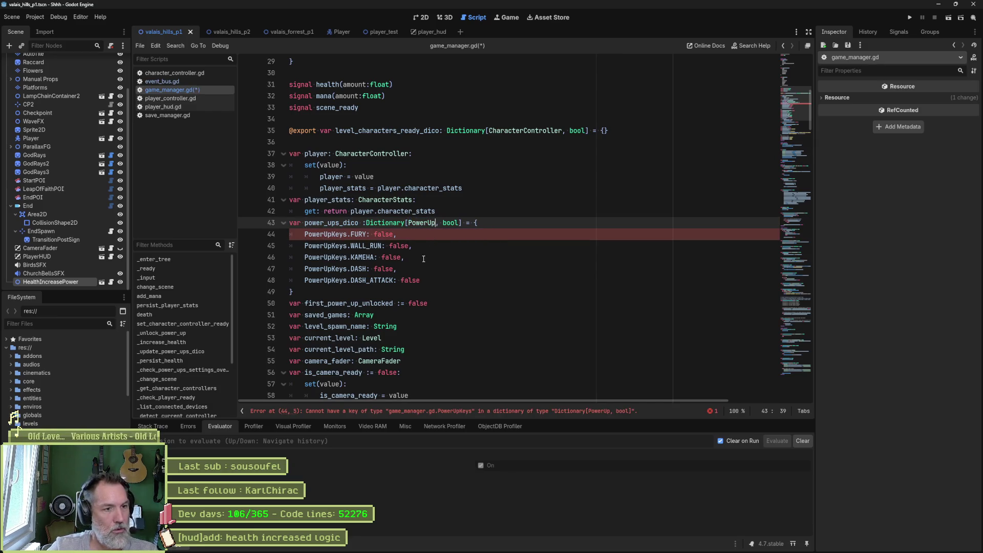
Step: Delete the five PowerUpKeys entries, save, and search the project for power_ups_dico
{"action": "left_click", "coordinate": [435, 282]}
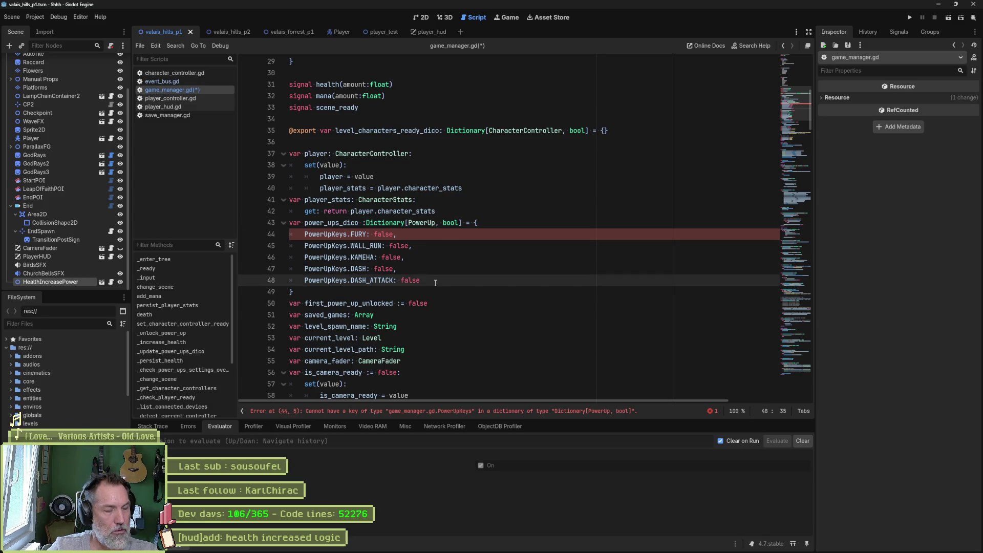
{"action": "left_click_drag", "start_coordinate": [435, 282], "coordinate": [510, 224]}
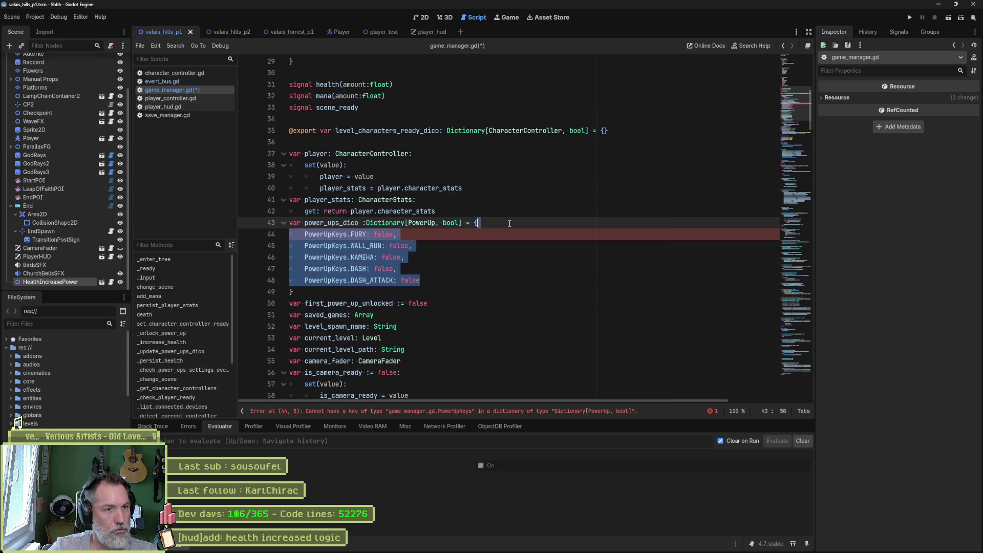
{"action": "key", "text": "BackSpace"}
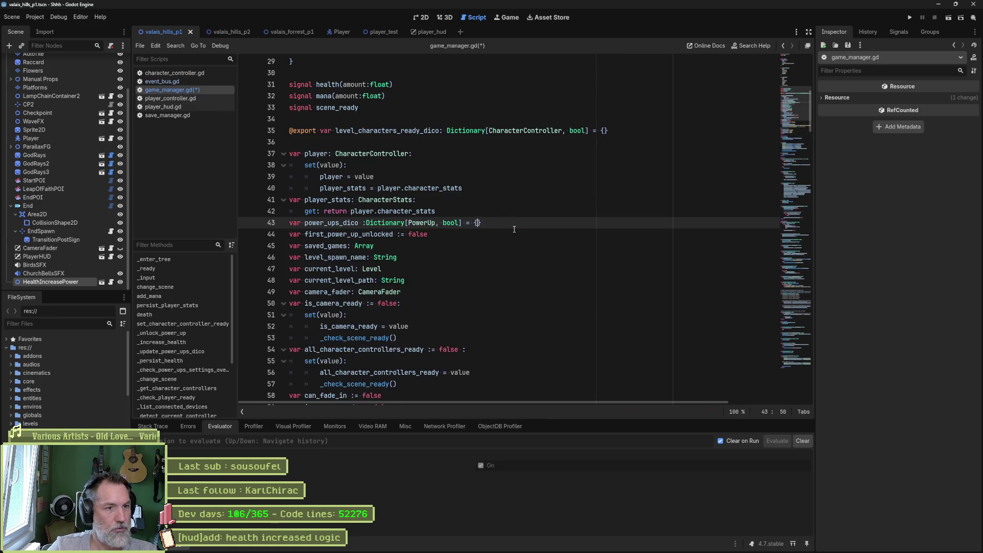
{"action": "key", "text": "ctrl+s"}
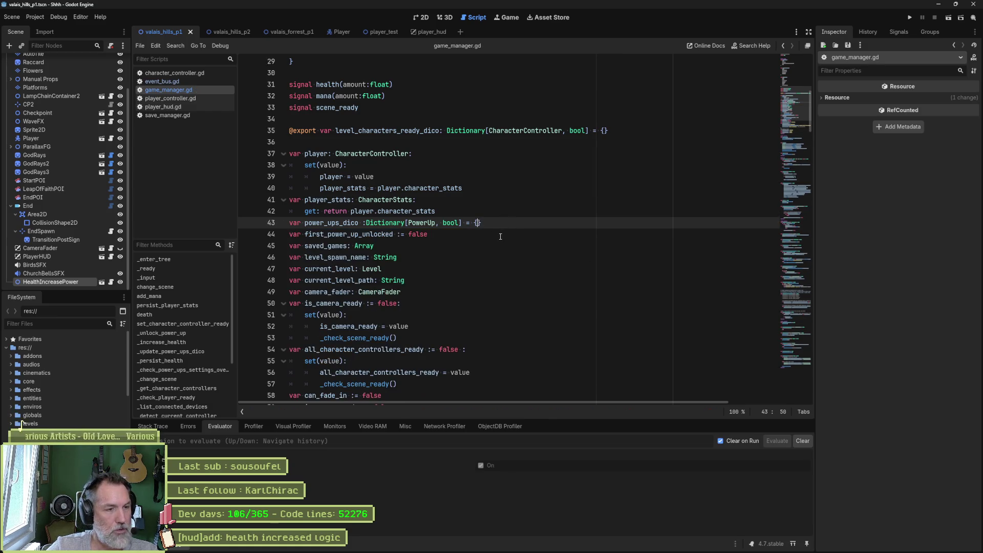
{"action": "double_click", "coordinate": [341, 225]}
{"action": "key", "text": "ctrl+shift+f"}
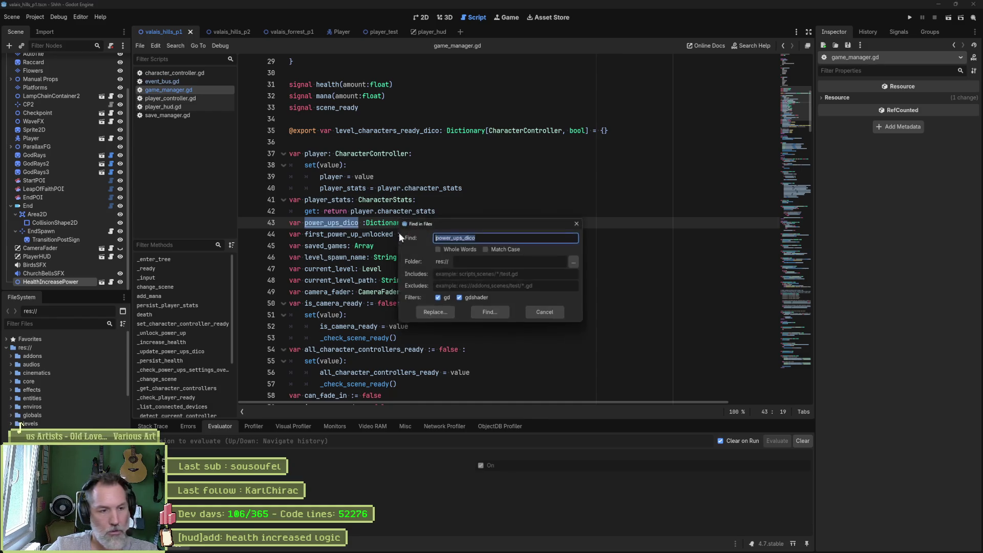
Step: Run the project-wide search for power_ups_dico and jump to the _check_player_ready function
{"action": "left_click", "coordinate": [493, 313]}
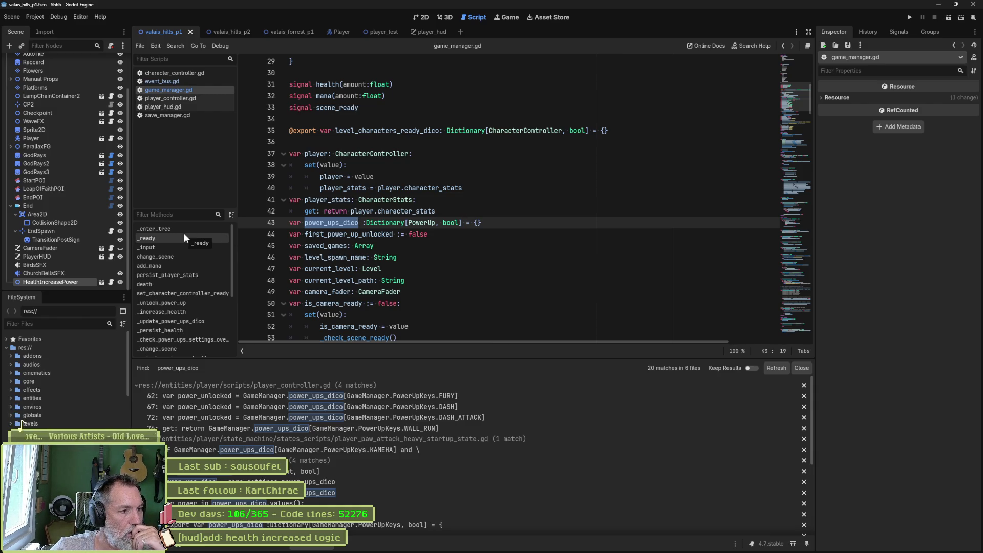
{"action": "scroll", "coordinate": [186, 281], "scroll_direction": "down", "scroll_amount": 5}
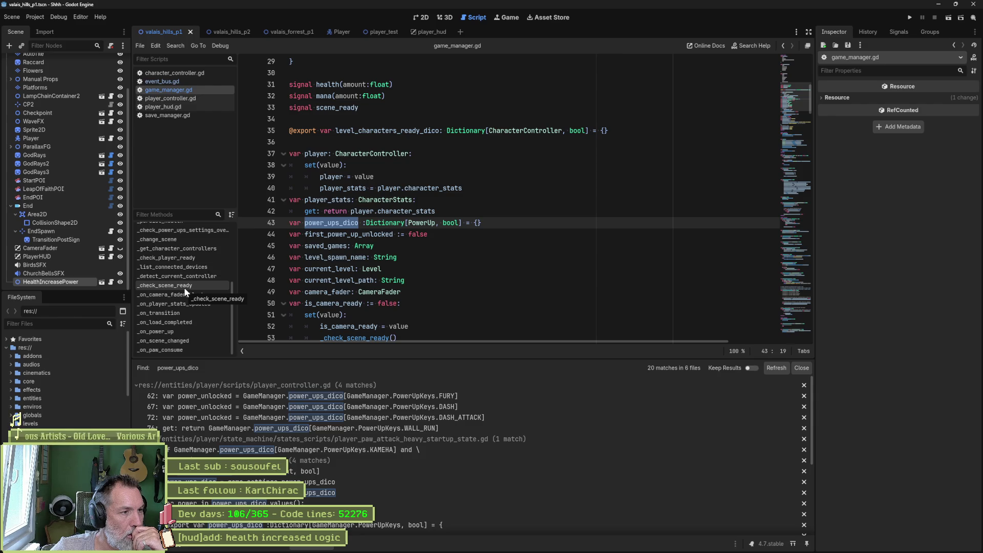
{"action": "left_click", "coordinate": [174, 257]}
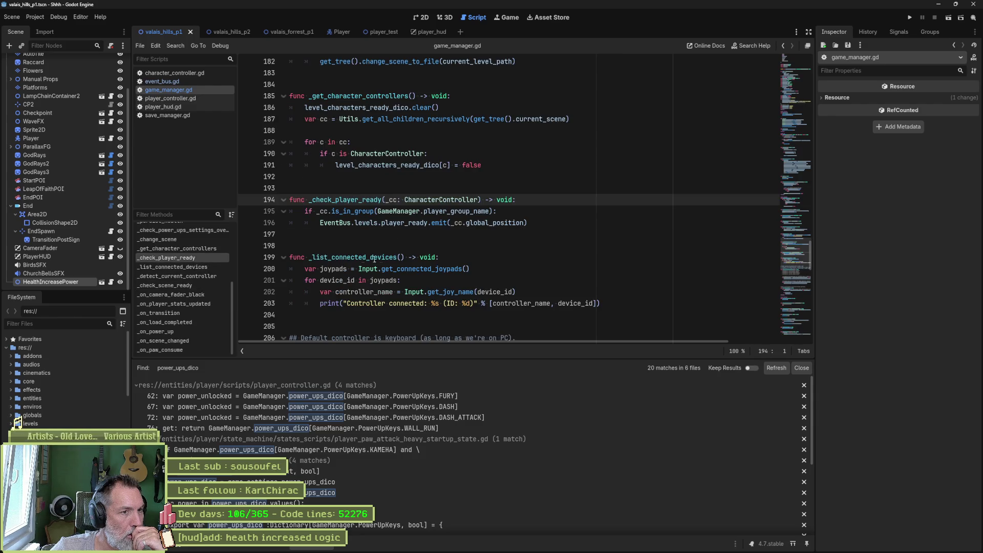
Step: Place the caret at the end of line 196, then bring the Asana task board forward
{"action": "left_click", "coordinate": [480, 223]}
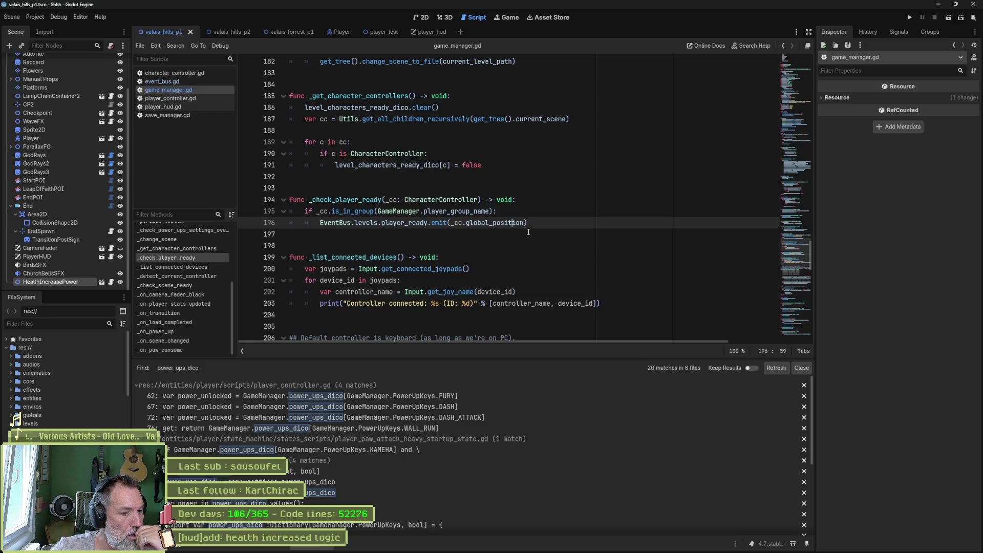
{"action": "left_click", "coordinate": [376, 202]}
{"action": "left_click", "coordinate": [359, 223]}
{"action": "left_click", "coordinate": [627, 228]}
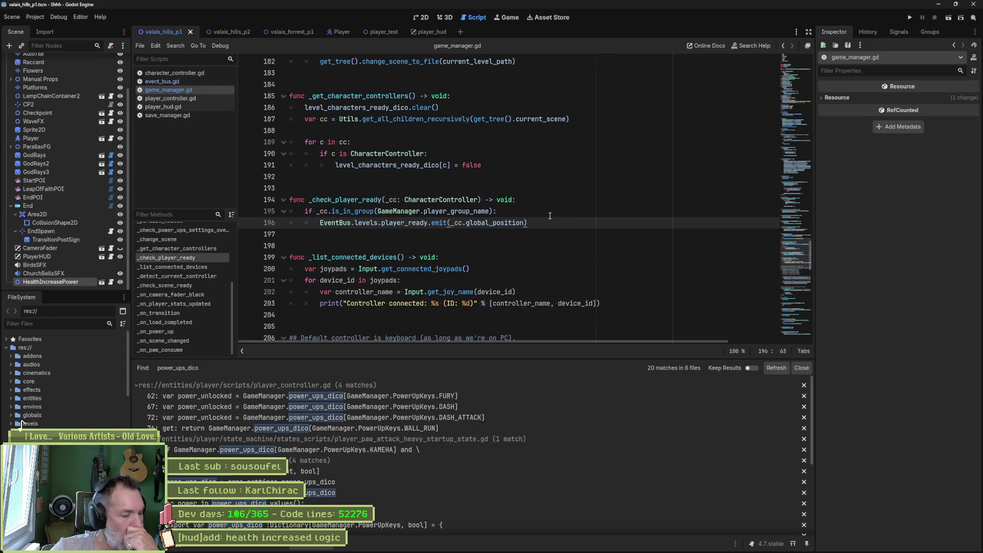
{"action": "left_click", "coordinate": [508, 546]}
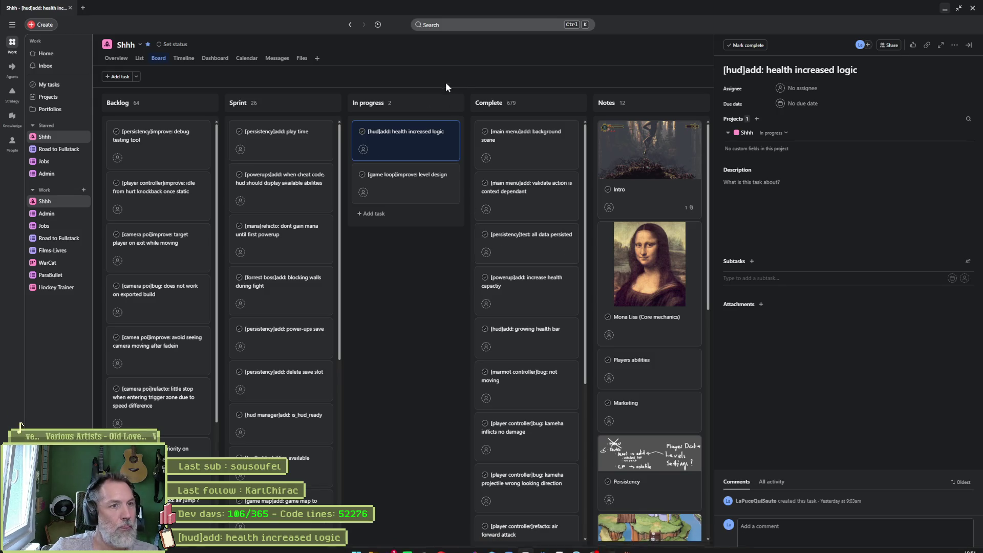
Step: Title the In progress card '[game manager]refacto: power ups dico uses PowerUp instead of ints for keys' and minimize Asana
{"action": "left_click", "coordinate": [445, 103]}
{"action": "type", "text": "["}
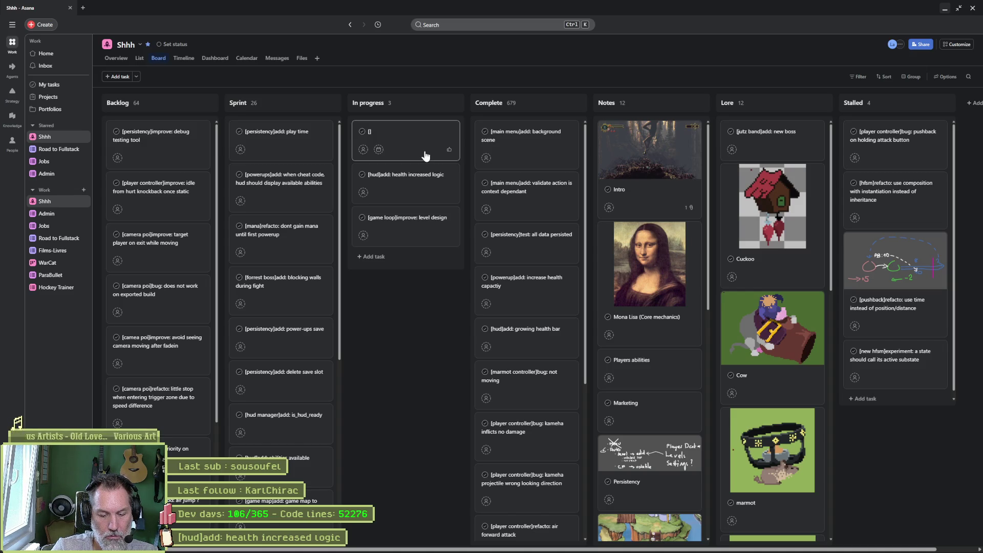
{"action": "type", "text": "game manager]refac"}
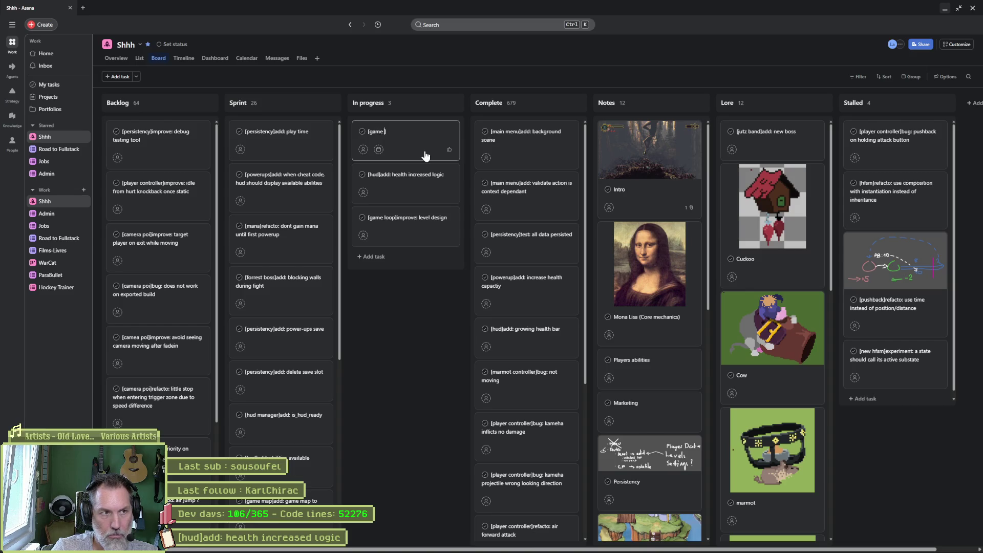
{"action": "type", "text": "to:"}
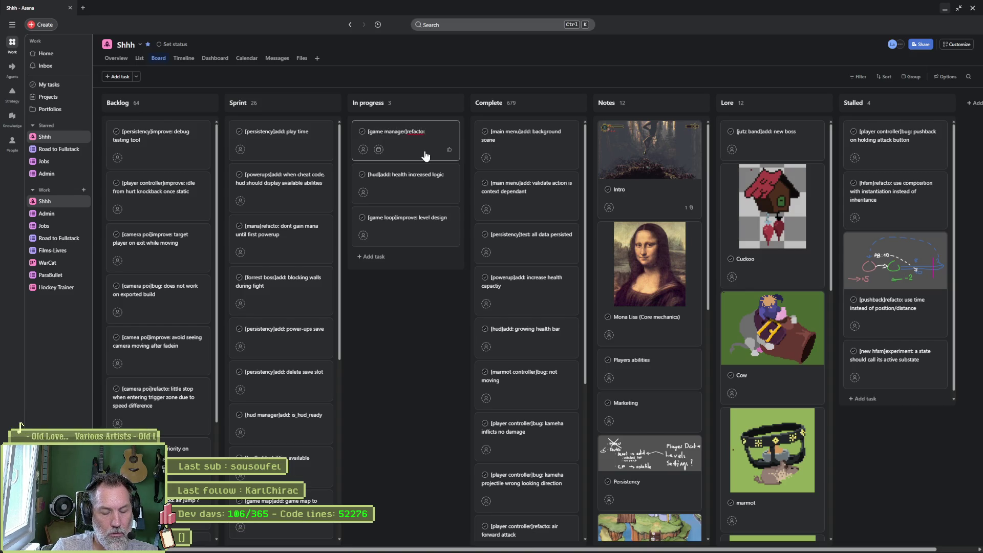
{"action": "type", "text": " power ups dico uses PowerU"}
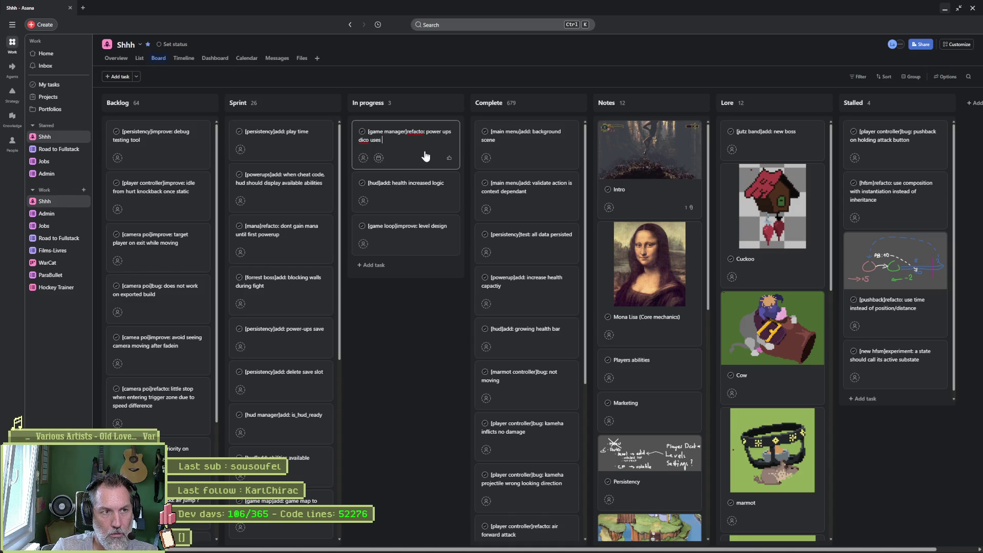
{"action": "type", "text": "p in"}
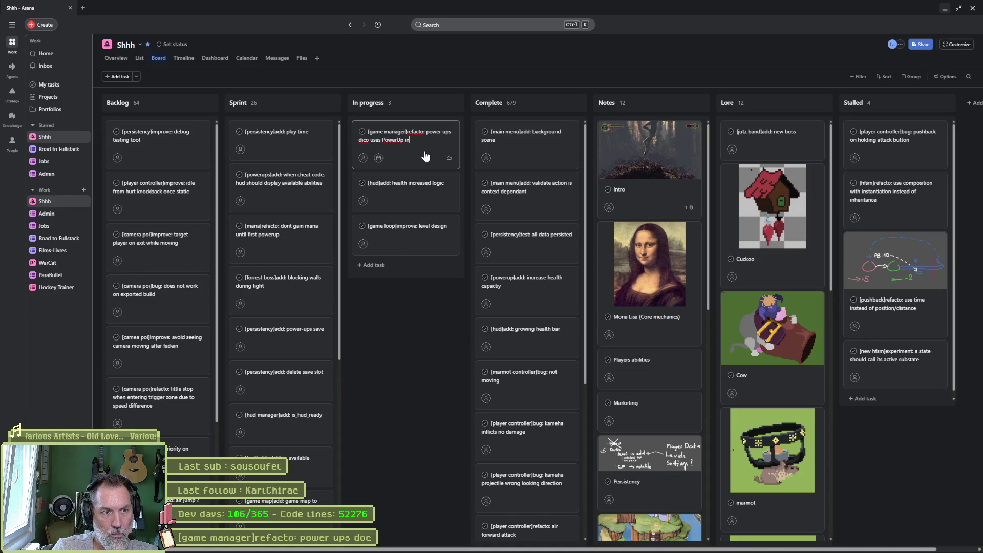
{"action": "type", "text": "stead of int"}
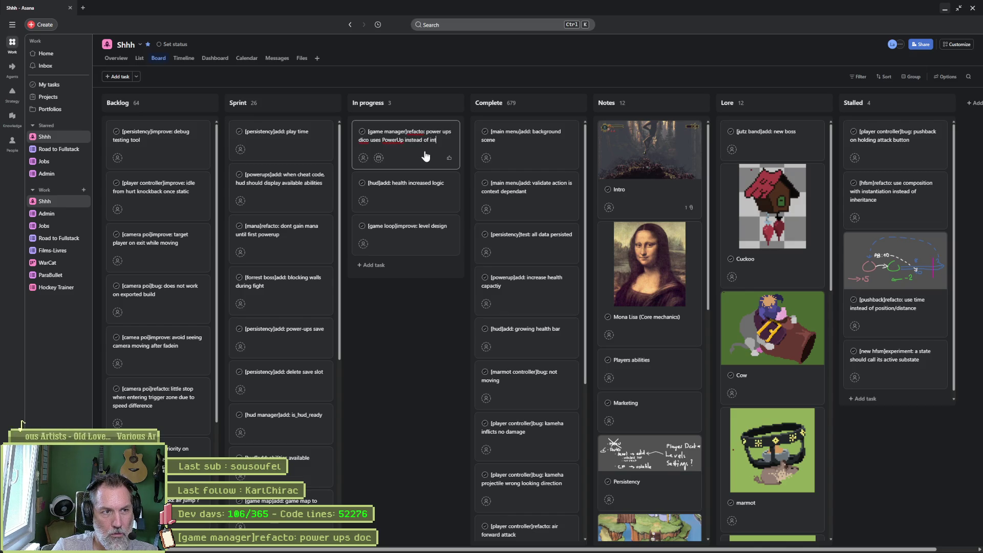
{"action": "type", "text": "s for keys"}
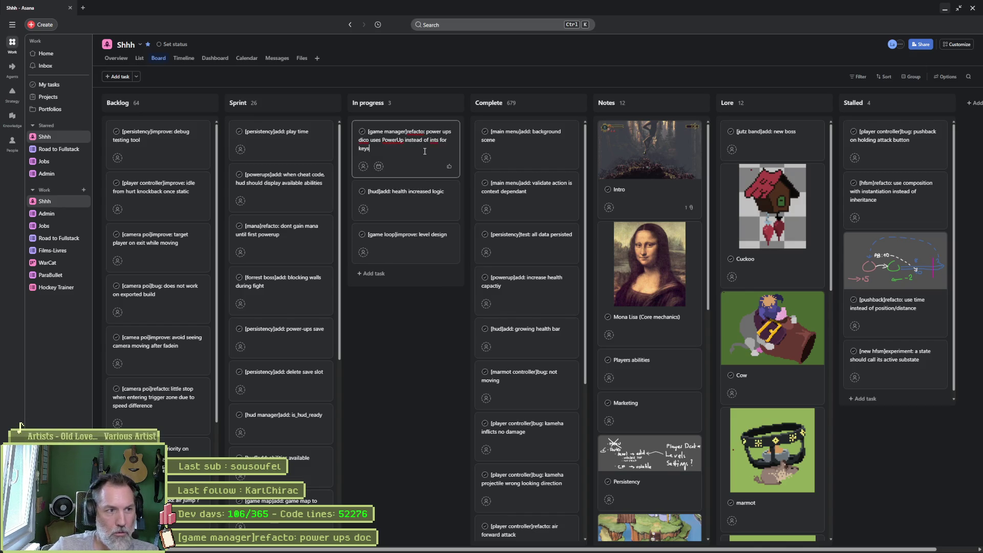
{"action": "left_click", "coordinate": [417, 321]}
{"action": "left_click", "coordinate": [944, 9]}
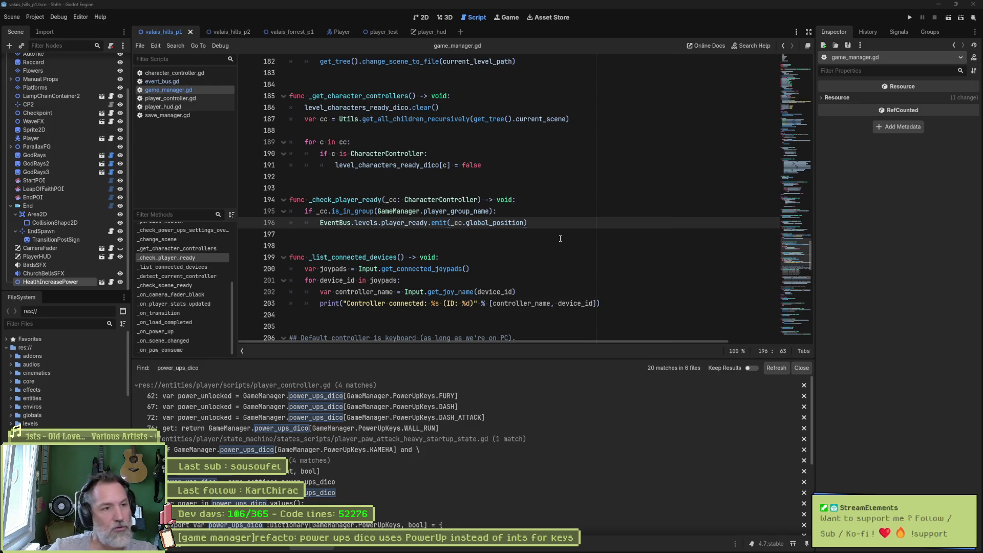
Step: Undo the edits so power_ups_dico on line 43 is declared Dictionary[int, bool] again
{"action": "key", "text": "ctrl+z"}
{"action": "key", "text": "ctrl+z"}
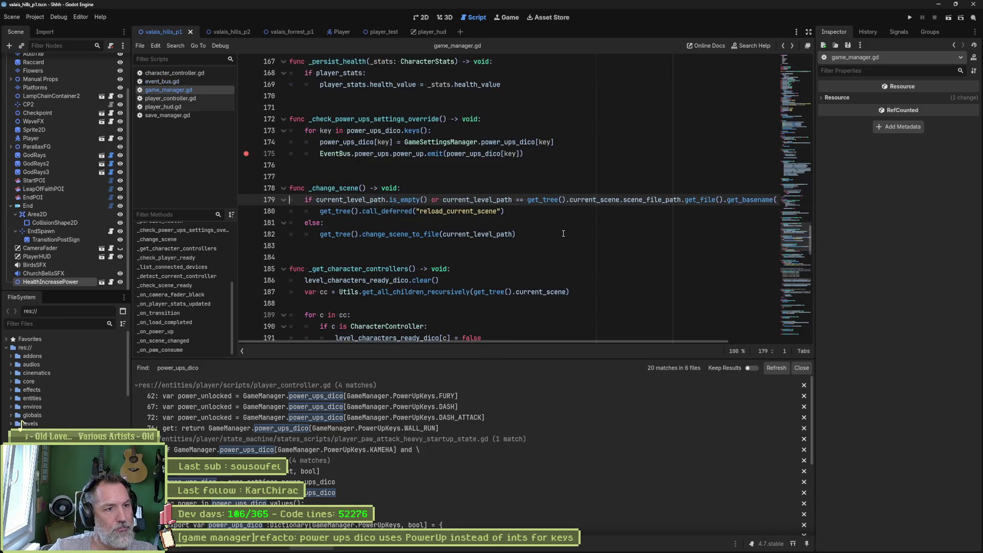
{"action": "key", "text": "ctrl+z"}
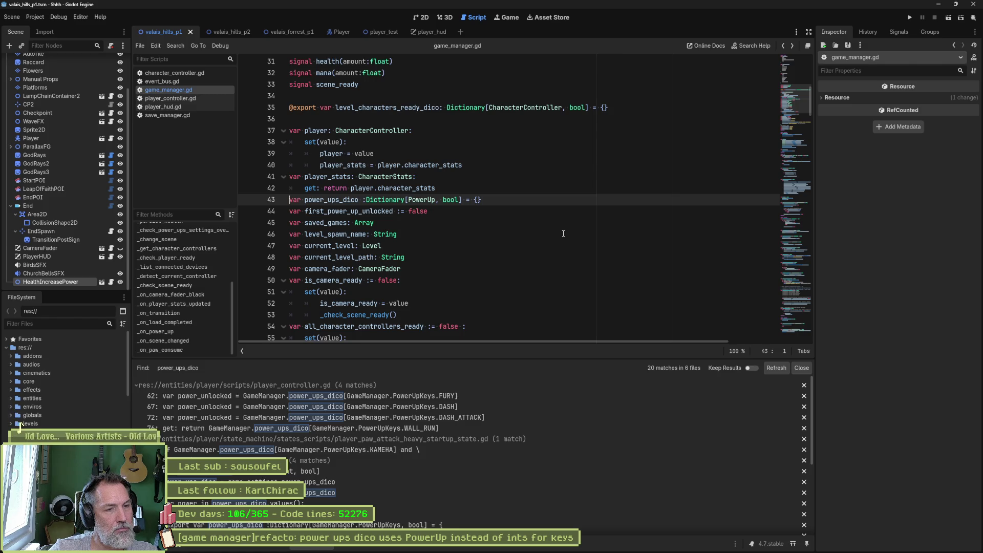
{"action": "key", "text": "ctrl+z"}
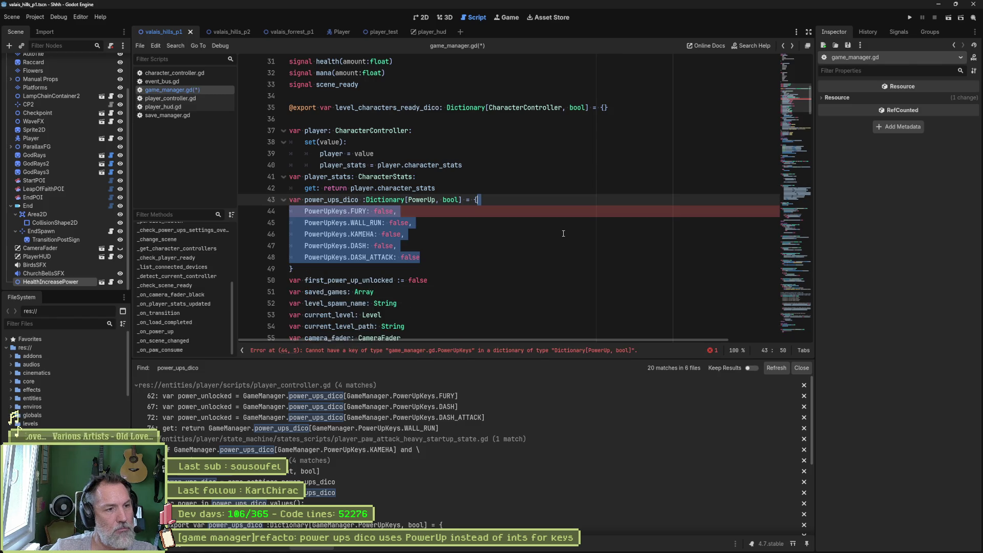
{"action": "key", "text": "ctrl+z"}
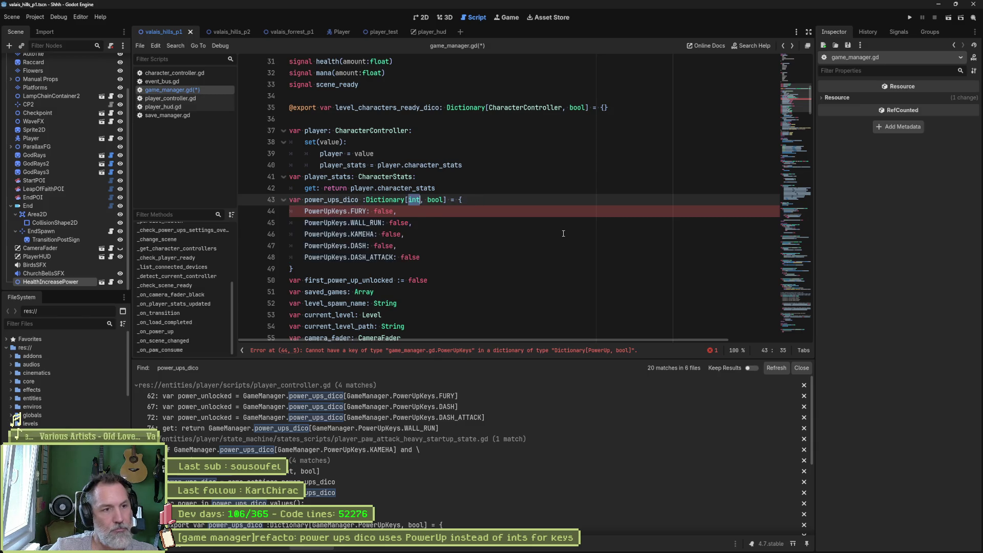
{"action": "left_click", "coordinate": [525, 220]}
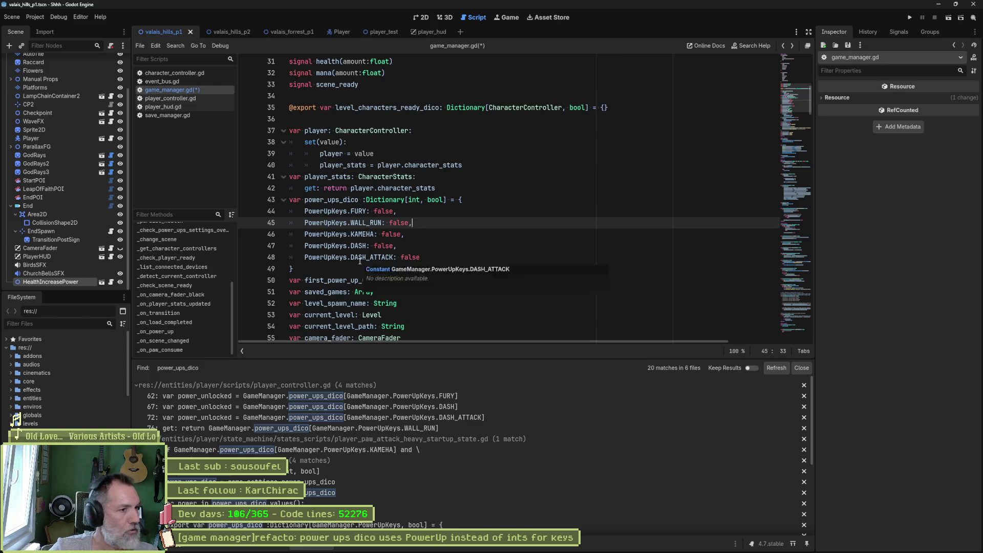
{"action": "left_click", "coordinate": [496, 311]}
Step: Cut the power_ups_dico[key] argument out of the emit() call on line 181
{"action": "key", "text": "alt+Left"}
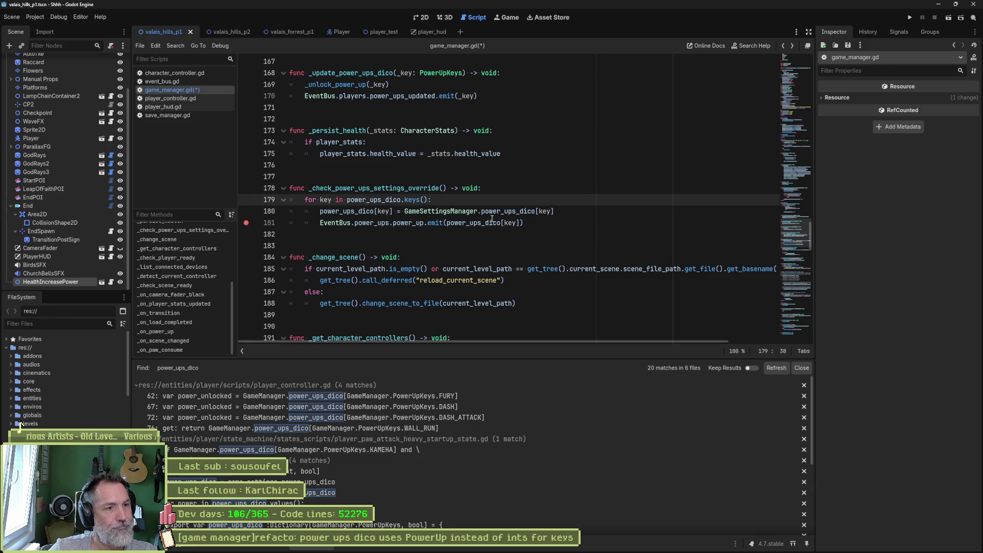
{"action": "mouse_move", "coordinate": [527, 213]}
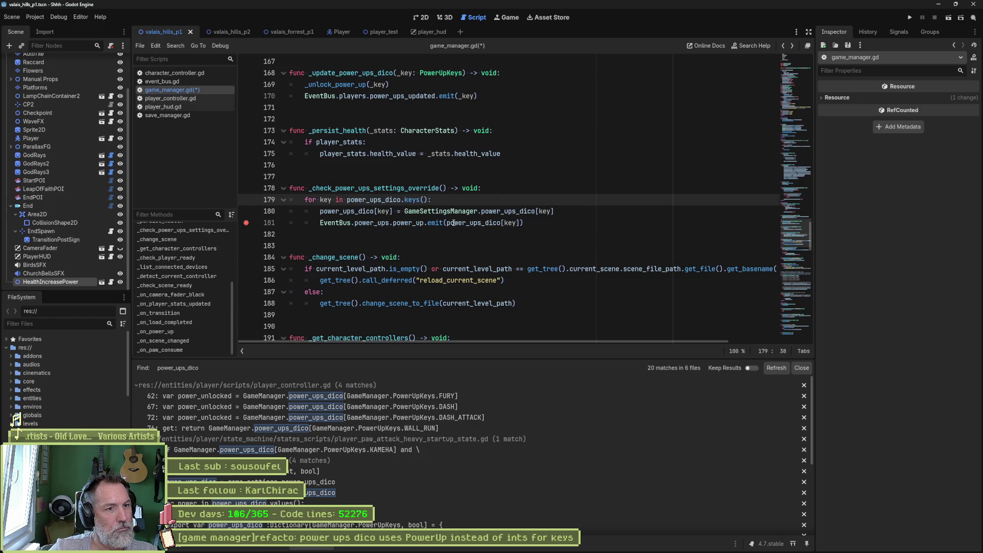
{"action": "left_click_drag", "start_coordinate": [447, 224], "coordinate": [519, 222]}
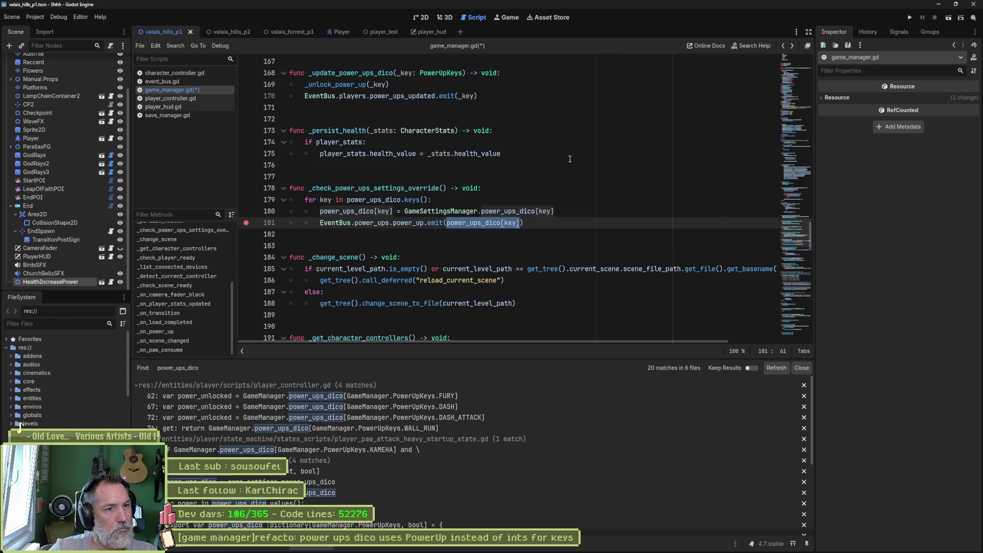
{"action": "key", "text": "ctrl+x"}
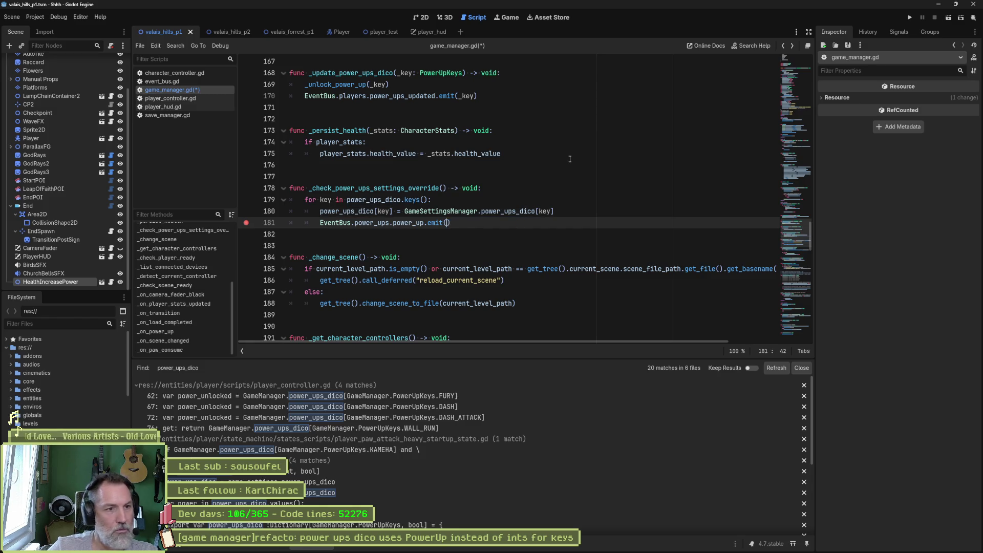
Step: Add line 181 declaring var power_up: PowerUp = PowerUp.new()
{"action": "left_click", "coordinate": [568, 210]}
{"action": "key", "text": "Return"}
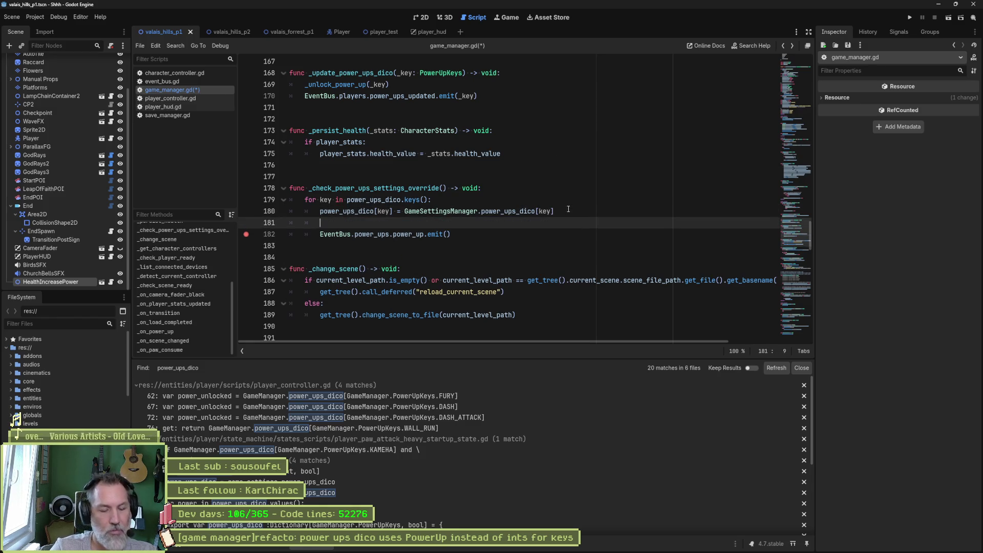
{"action": "type", "text": "PowerUp power_"}
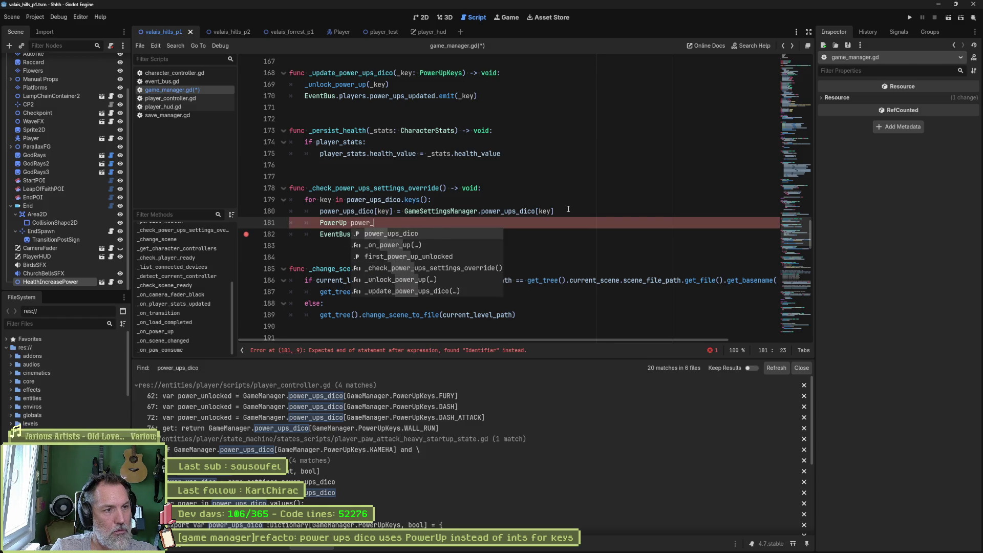
{"action": "type", "text": "up = "}
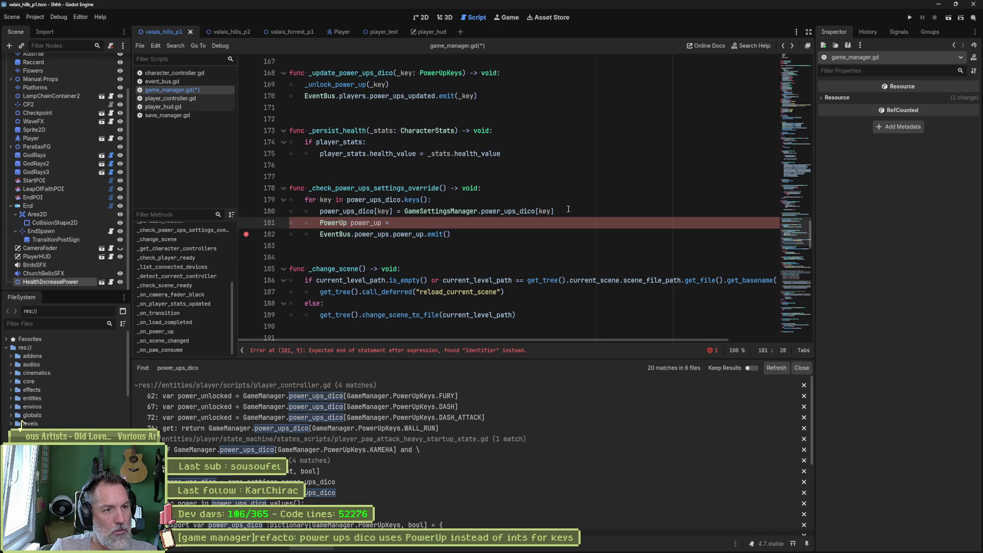
{"action": "type", "text": "Power"}
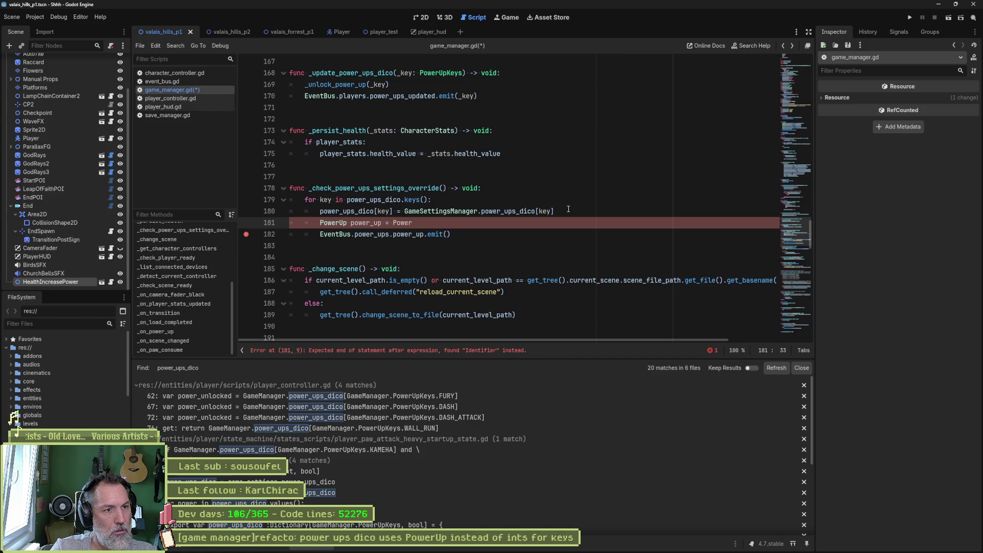
{"action": "type", "text": "Up.new()"}
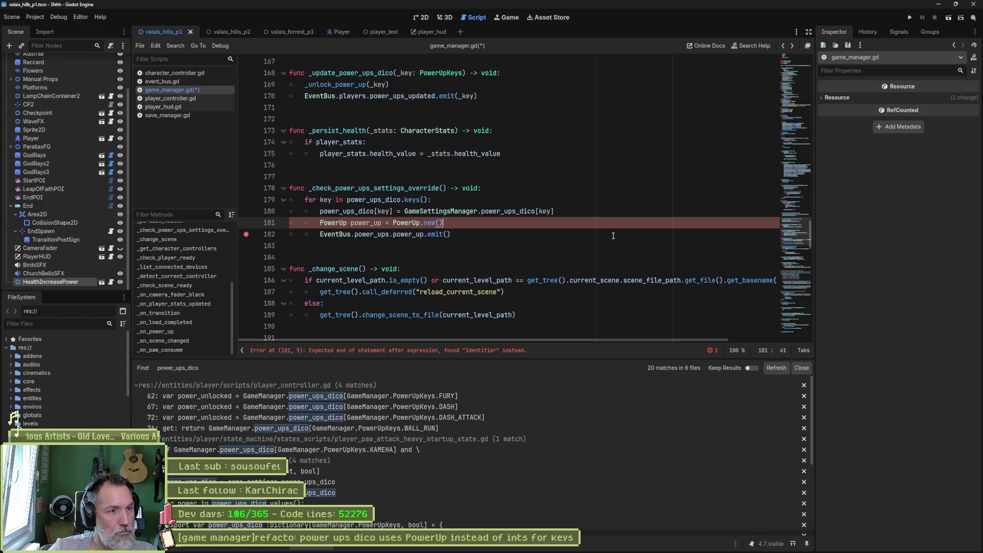
{"action": "double_click", "coordinate": [342, 222]}
{"action": "key", "text": "Delete"}
{"action": "key", "text": "Delete"}
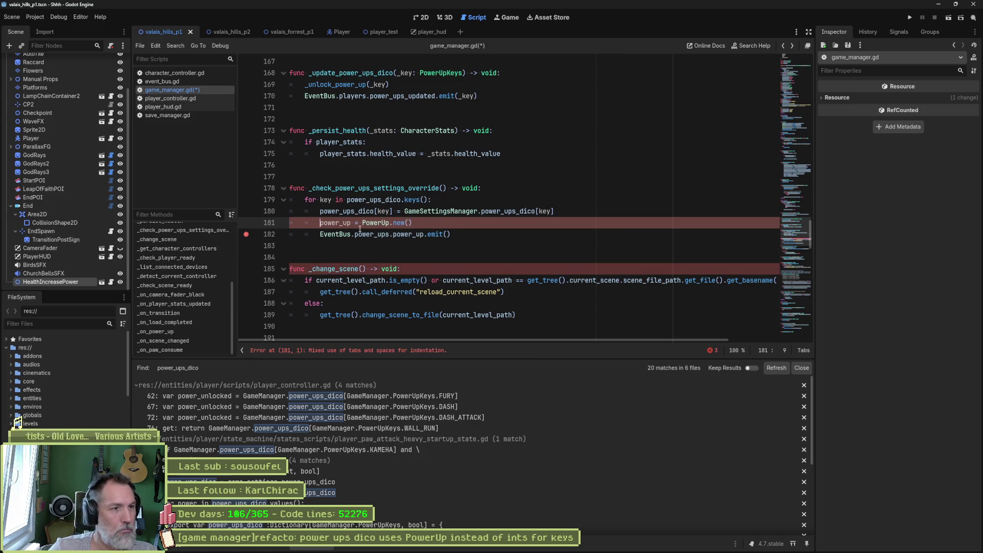
{"action": "key", "text": "ctrl+Right"}
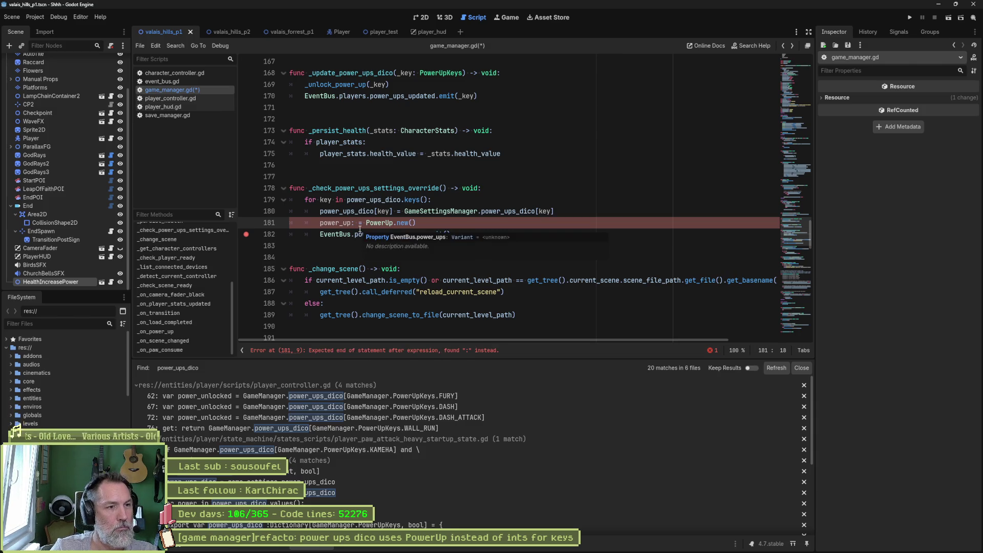
{"action": "type", "text": "PowerUp"}
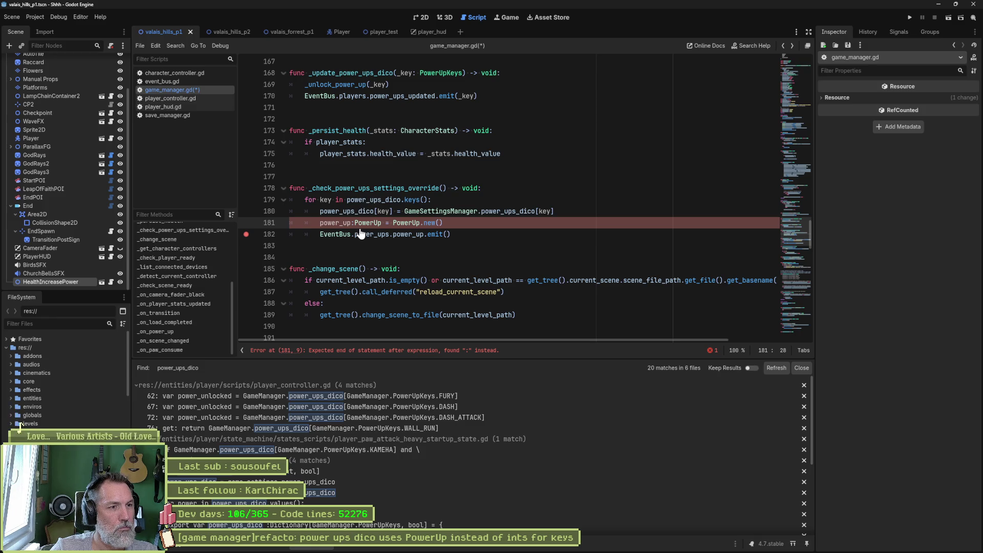
{"action": "key", "text": "Home"}
{"action": "type", "text": "var"}
{"action": "key", "text": "ctrl+Right"}
{"action": "key", "text": "ctrl+Right"}
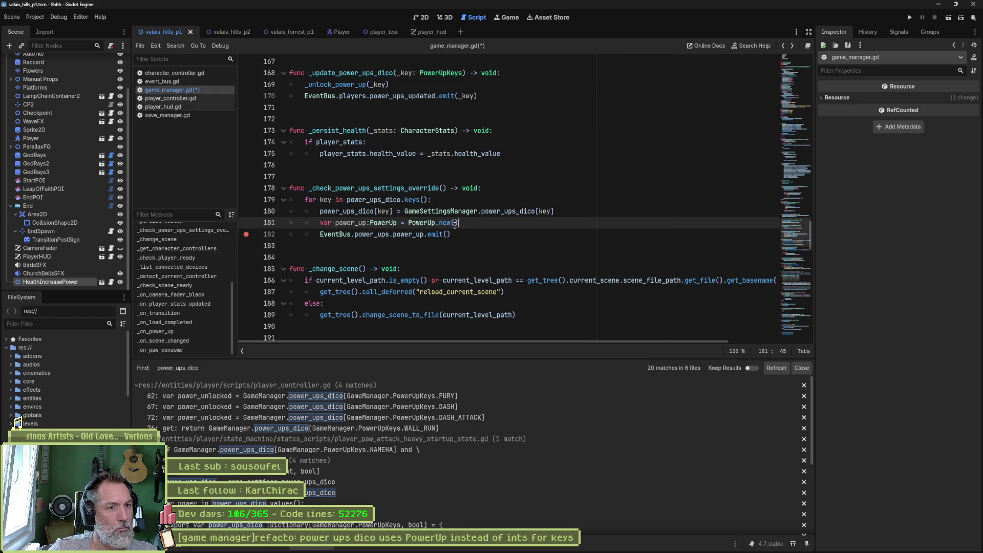
Step: Add a power_up.power_up_key line set from key and pass power_up into emit()
{"action": "key", "text": "Return"}
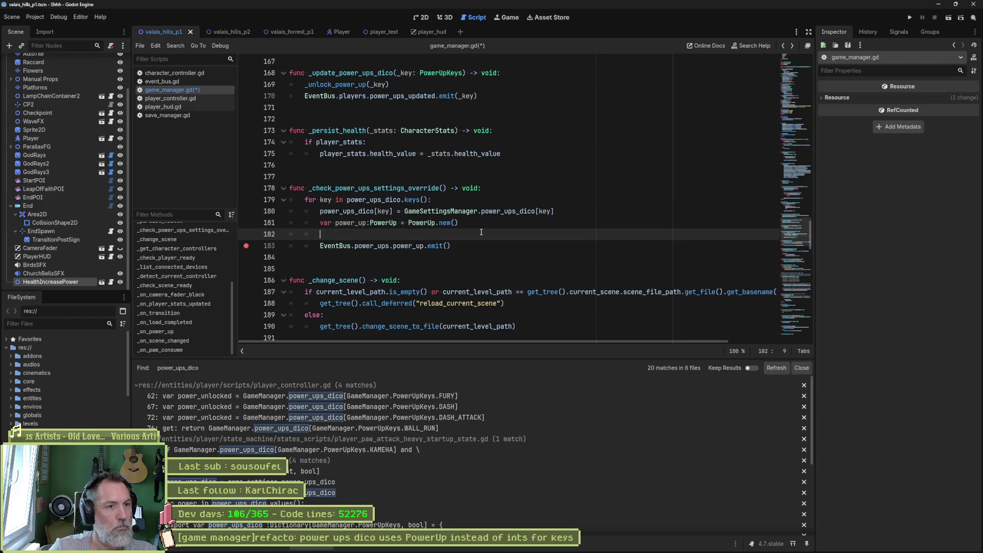
{"action": "type", "text": "power_up."}
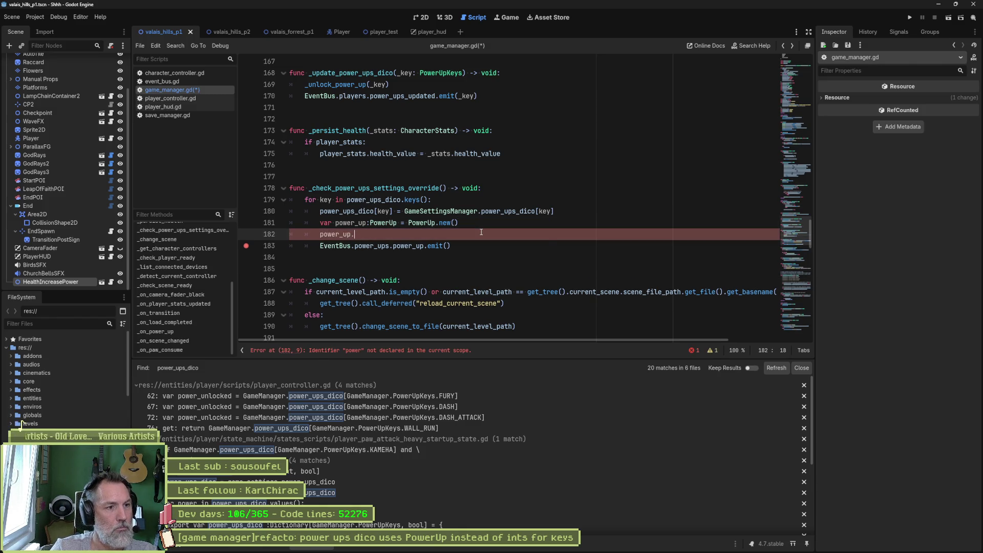
{"action": "key", "text": "Down"}
{"action": "key", "text": "Down"}
{"action": "key", "text": "Down"}
{"action": "key", "text": "Return"}
{"action": "type", "text": "== key"}
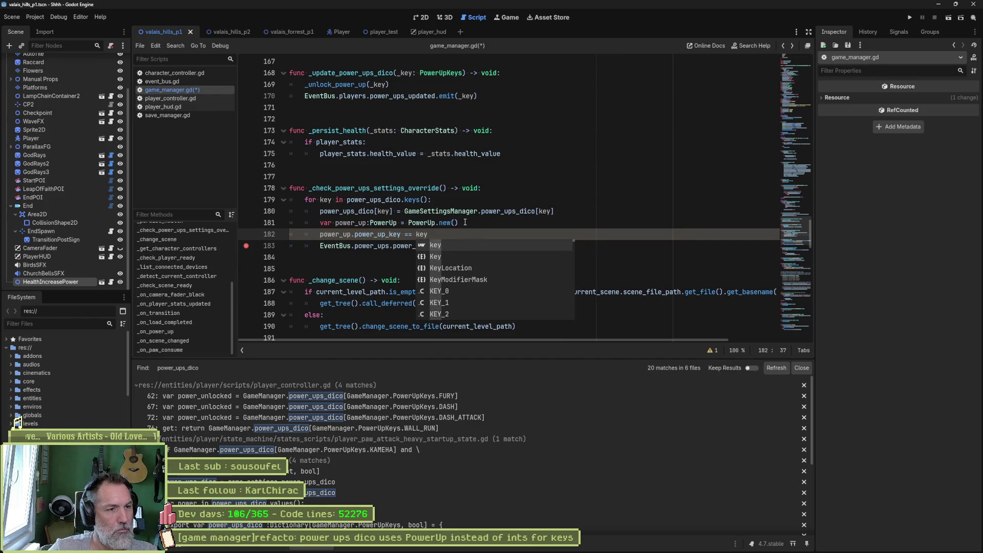
{"action": "double_click", "coordinate": [335, 234]}
{"action": "key", "text": "ctrl+c"}
{"action": "left_click", "coordinate": [444, 246]}
{"action": "key", "text": "ctrl+v"}
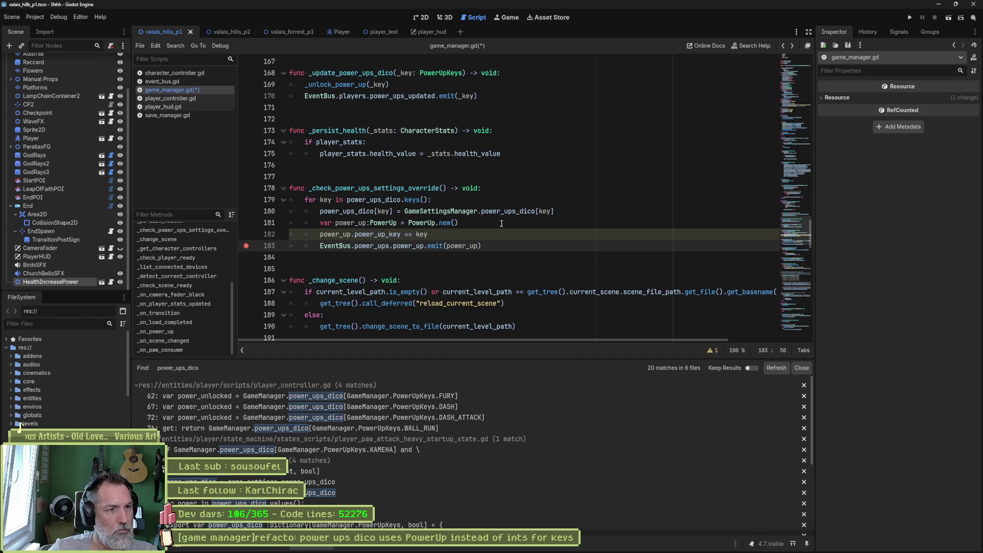
Step: Check the script warnings, fix == to = on line 182, and clear the line 183 breakpoint
{"action": "left_click", "coordinate": [704, 351]}
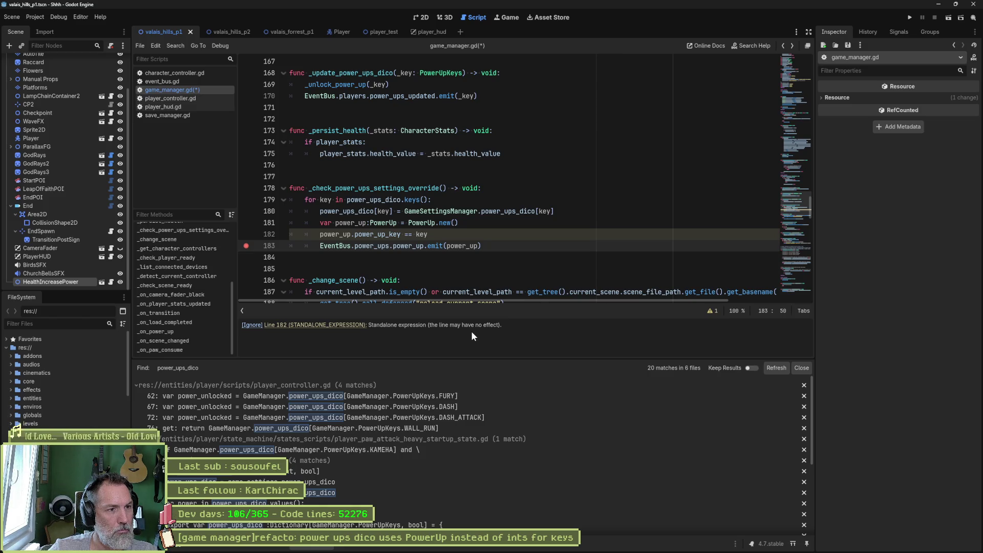
{"action": "mouse_move", "coordinate": [505, 210]}
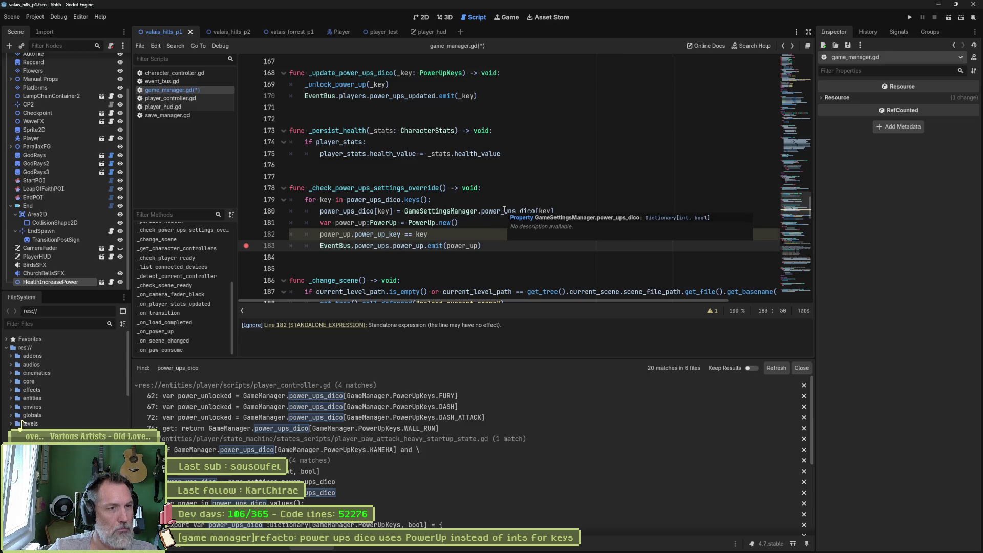
{"action": "left_click", "coordinate": [412, 234]}
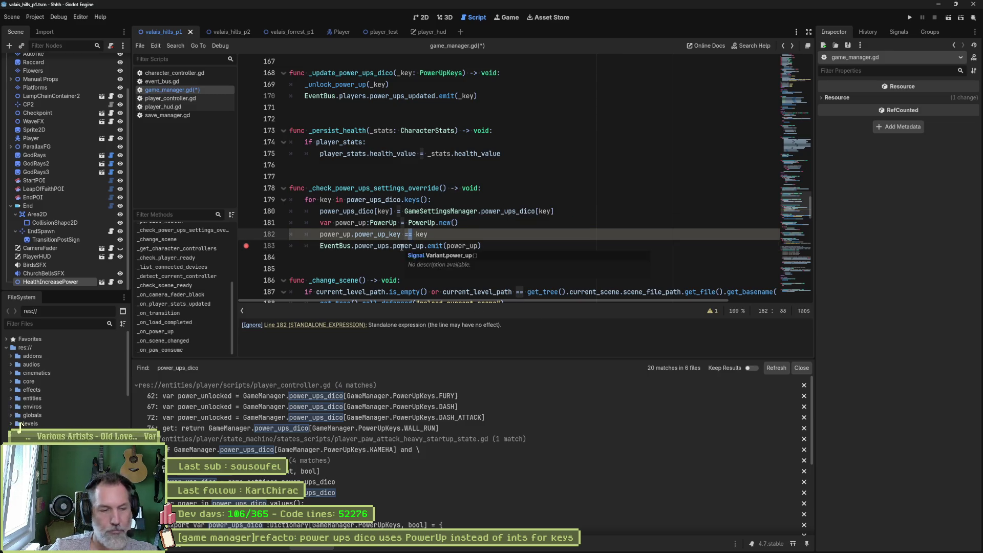
{"action": "key", "text": "BackSpace"}
{"action": "key", "text": "End"}
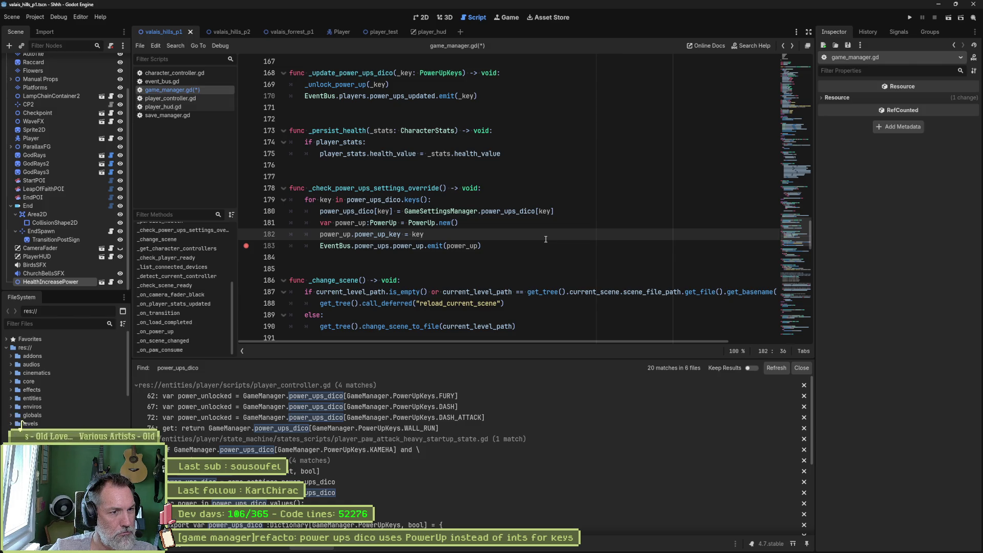
{"action": "left_click", "coordinate": [246, 246]}
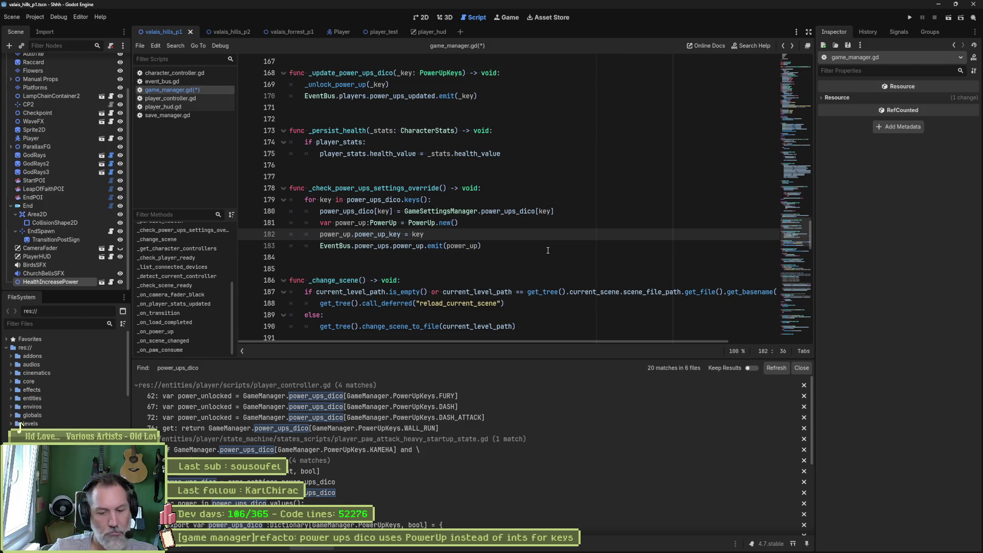
Step: Test-run the scene with F6 and inspect the code behind the first error around _unlock_power_up
{"action": "key", "text": "F6"}
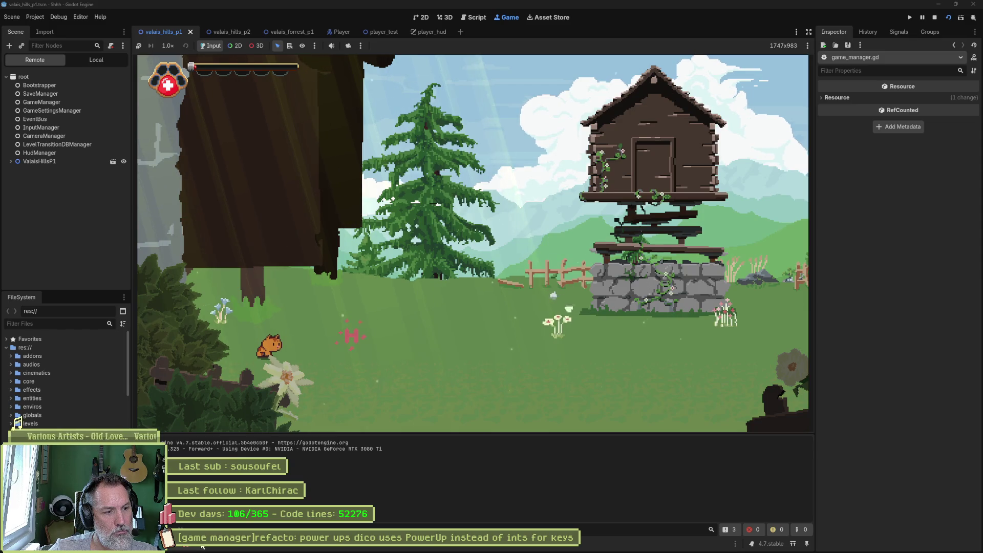
{"action": "left_click", "coordinate": [197, 426]}
{"action": "left_click", "coordinate": [461, 456]}
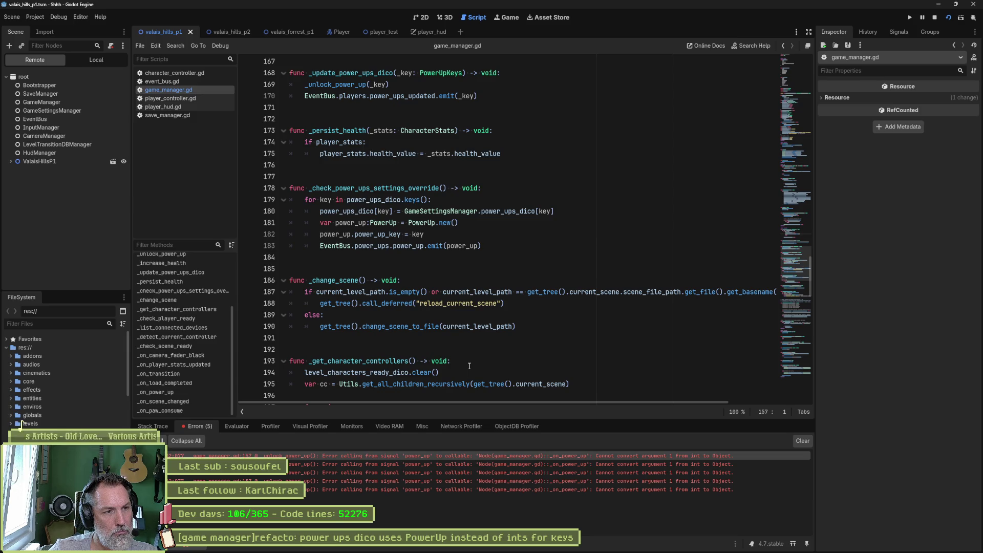
{"action": "left_click", "coordinate": [391, 454]}
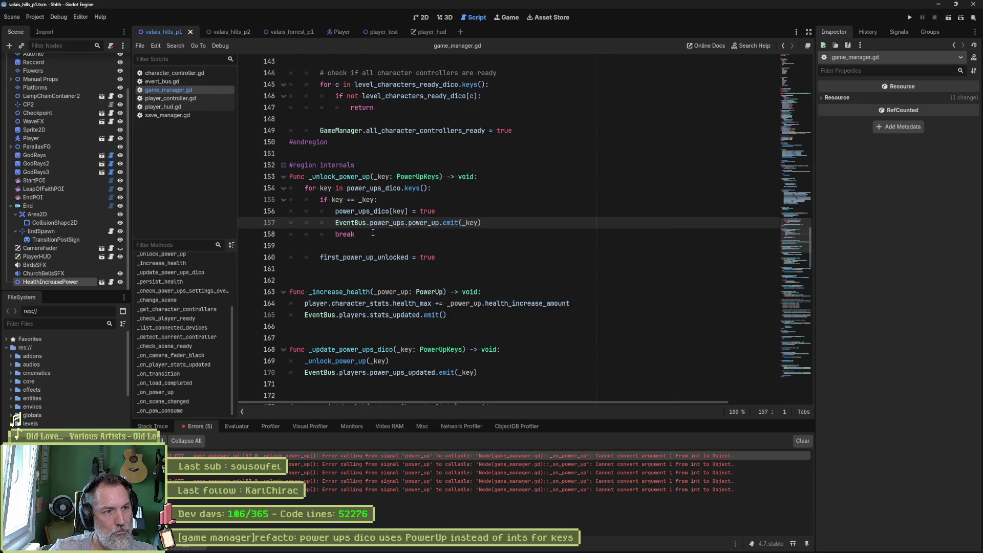
{"action": "left_click", "coordinate": [404, 211]}
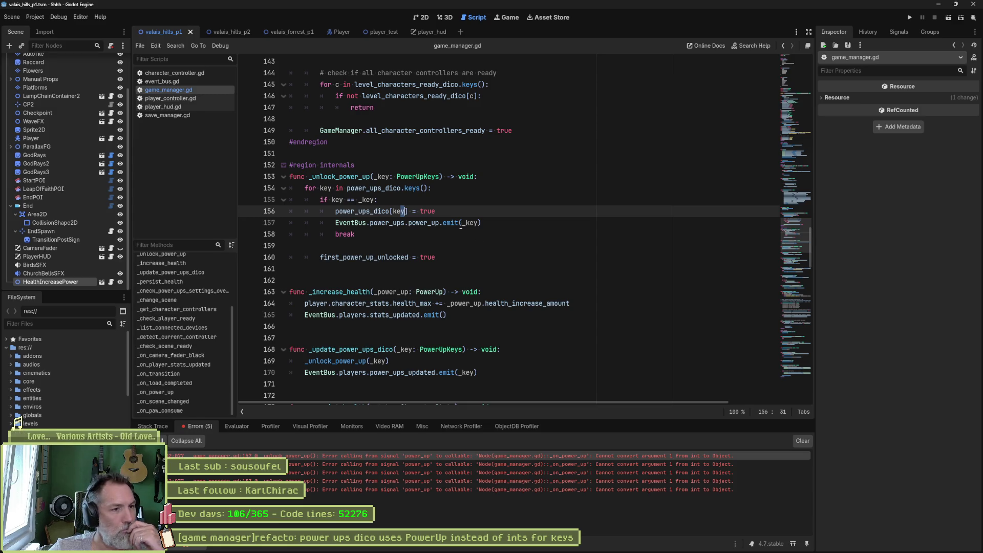
{"action": "left_click", "coordinate": [360, 177]}
{"action": "double_click", "coordinate": [360, 177]}
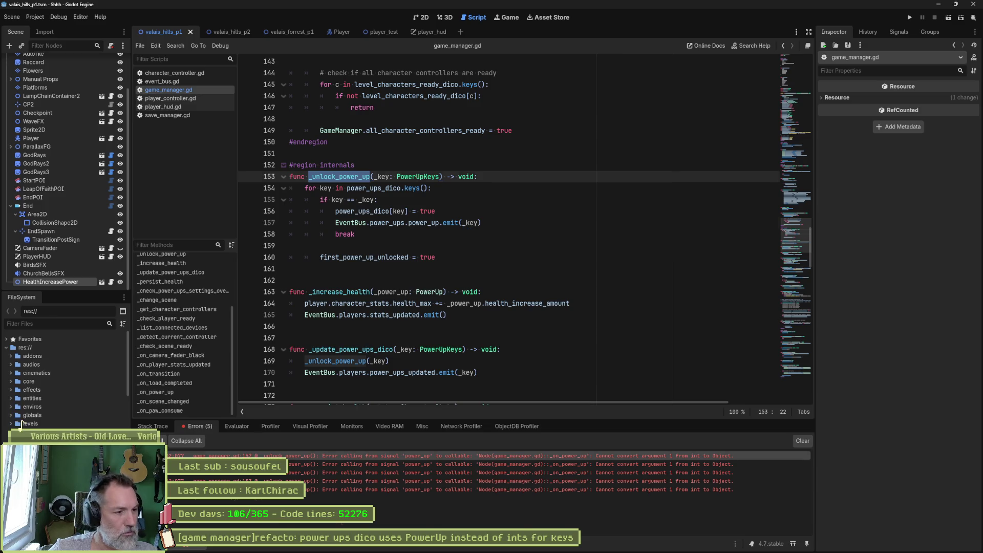
Step: Follow the first error's stack trace to lines 264 and 169, then select .power_up_key on line 264
{"action": "left_click", "coordinate": [328, 455]}
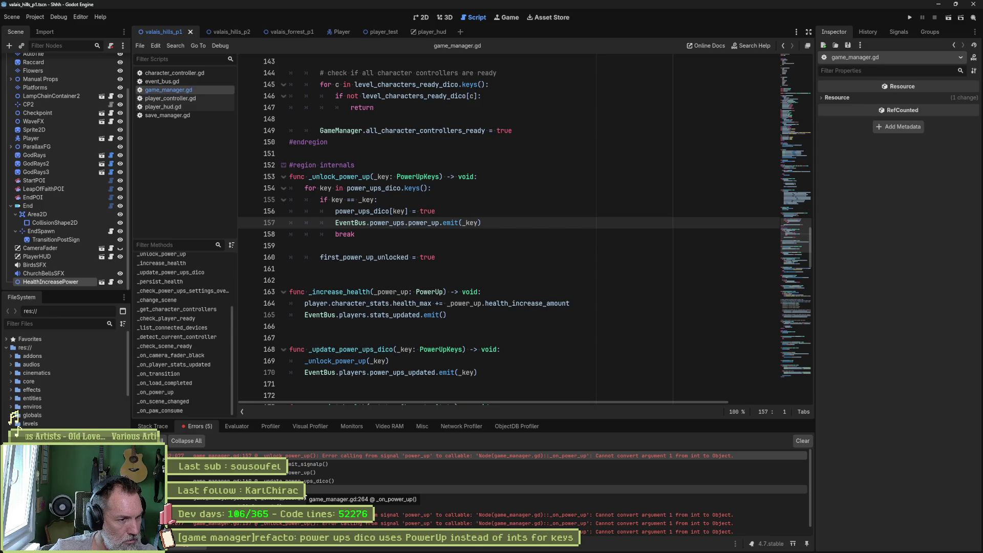
{"action": "left_click", "coordinate": [303, 492]}
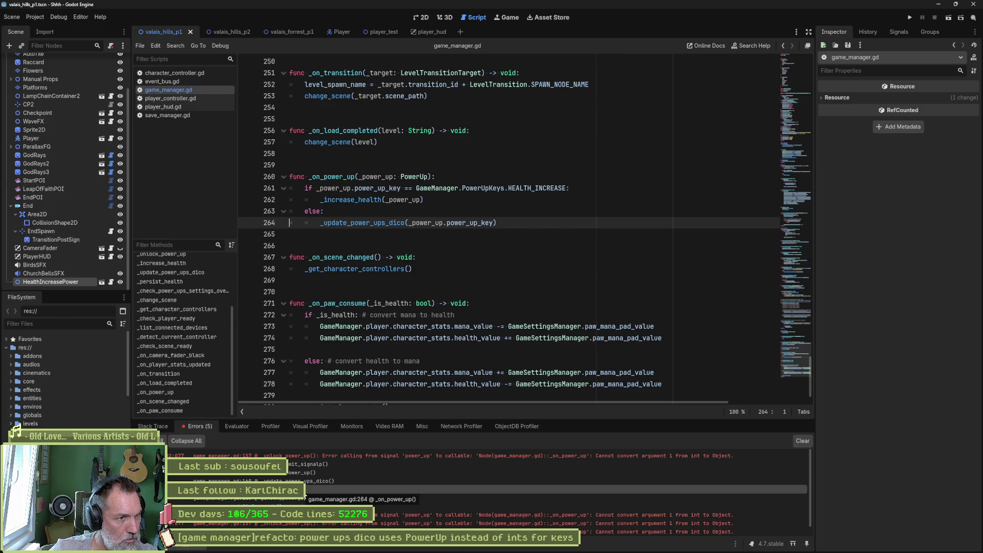
{"action": "left_click", "coordinate": [302, 480]}
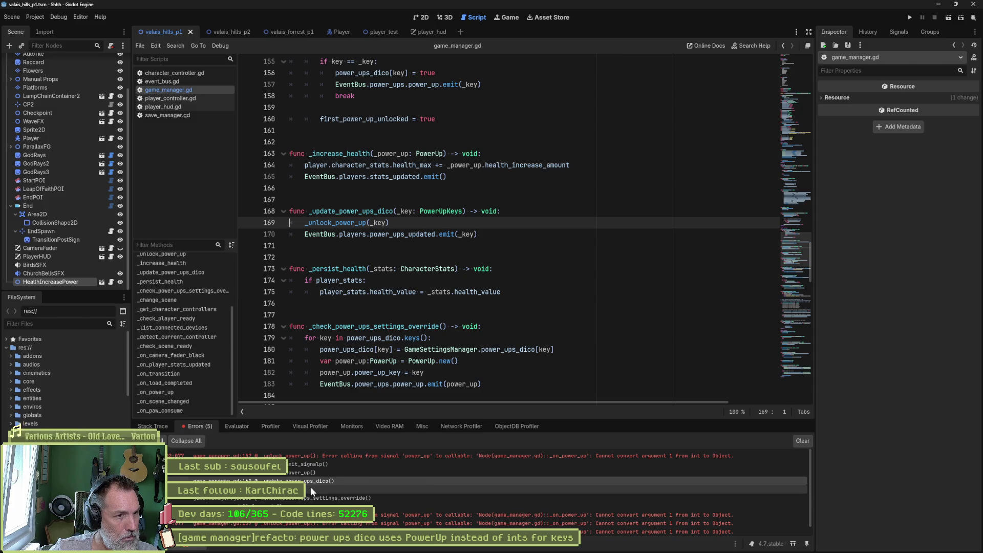
{"action": "left_click", "coordinate": [310, 490]}
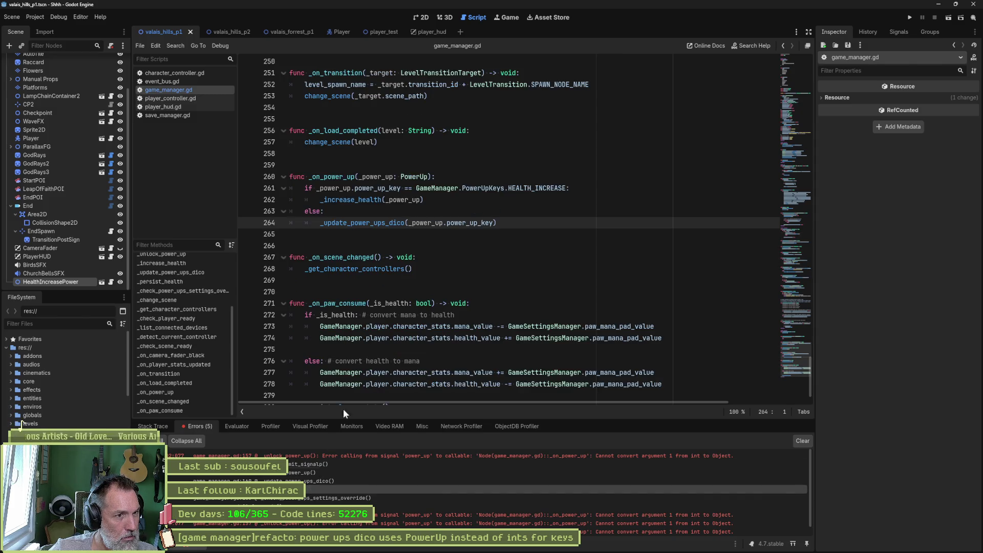
{"action": "left_click_drag", "start_coordinate": [443, 223], "coordinate": [494, 223]}
Step: Pass _power_up directly on line 264 and retype the line 168 parameter as _power_up: PowerUp
{"action": "key", "text": "BackSpace"}
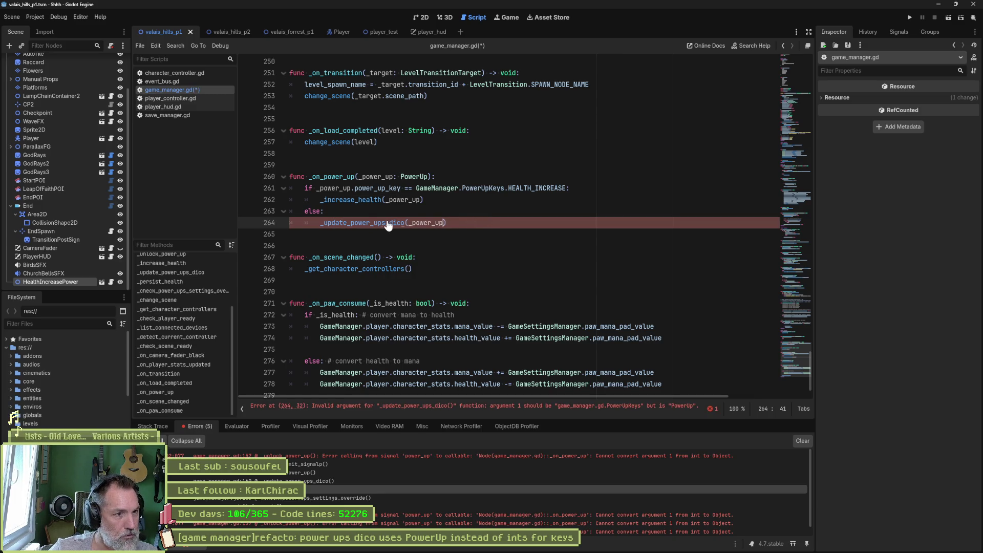
{"action": "left_click", "coordinate": [399, 223], "text": "ctrl"}
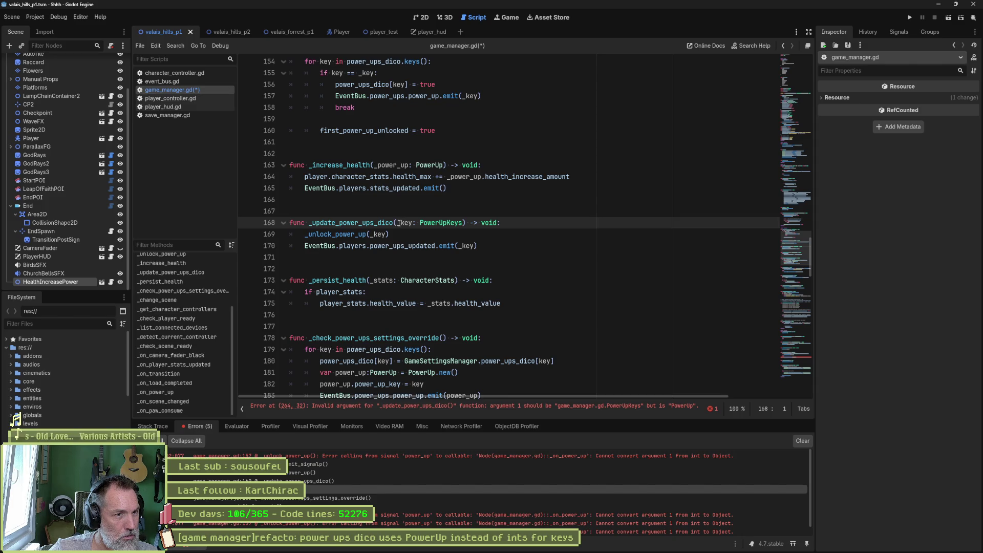
{"action": "double_click", "coordinate": [400, 223]}
{"action": "type", "text": "_power_up"}
{"action": "key", "text": "ctrl+Right"}
{"action": "key", "text": "ctrl+Right"}
{"action": "key", "text": "BackSpace"}
{"action": "key", "text": "BackSpace"}
{"action": "key", "text": "BackSpace"}
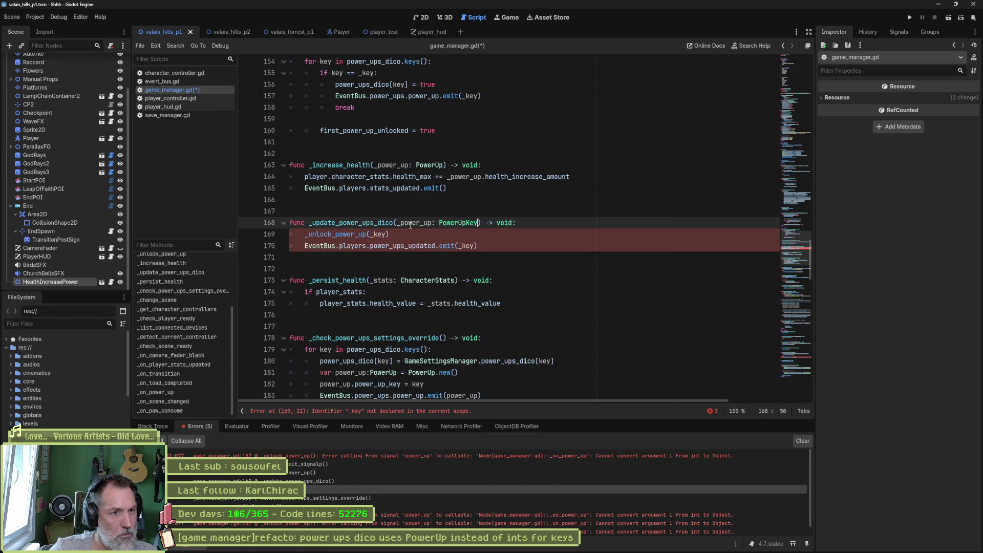
Step: Change lines 169–170 to use _power_up.power_up_key, then rerun the scene and expand the first error
{"action": "double_click", "coordinate": [408, 223]}
{"action": "key", "text": "ctrl+c"}
{"action": "double_click", "coordinate": [379, 233]}
{"action": "key", "text": "ctrl+v"}
{"action": "type", "text": ".ke"}
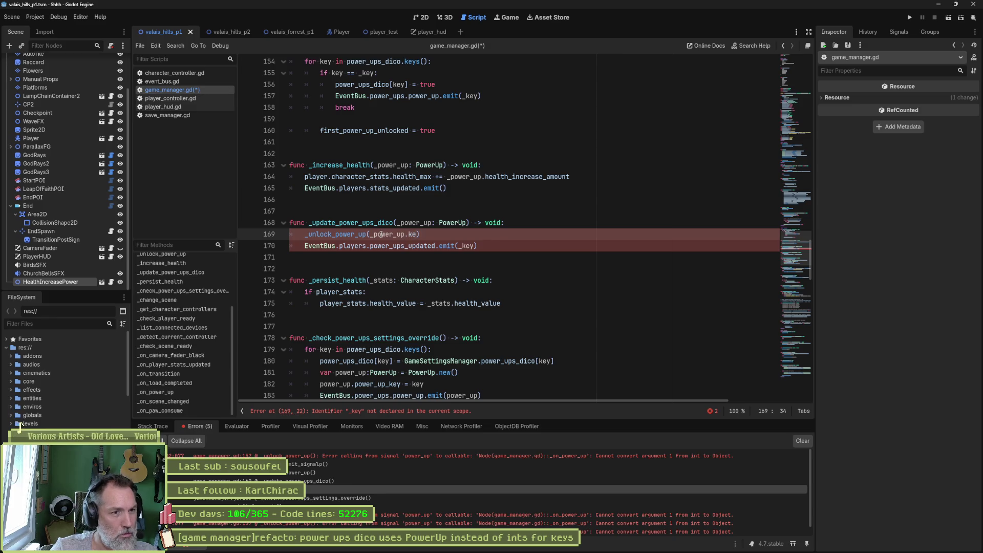
{"action": "key", "text": "Return"}
{"action": "key", "text": "Down"}
{"action": "key", "text": "Right"}
{"action": "key", "text": "ctrl+shift+Right"}
{"action": "type", "text": "_power"}
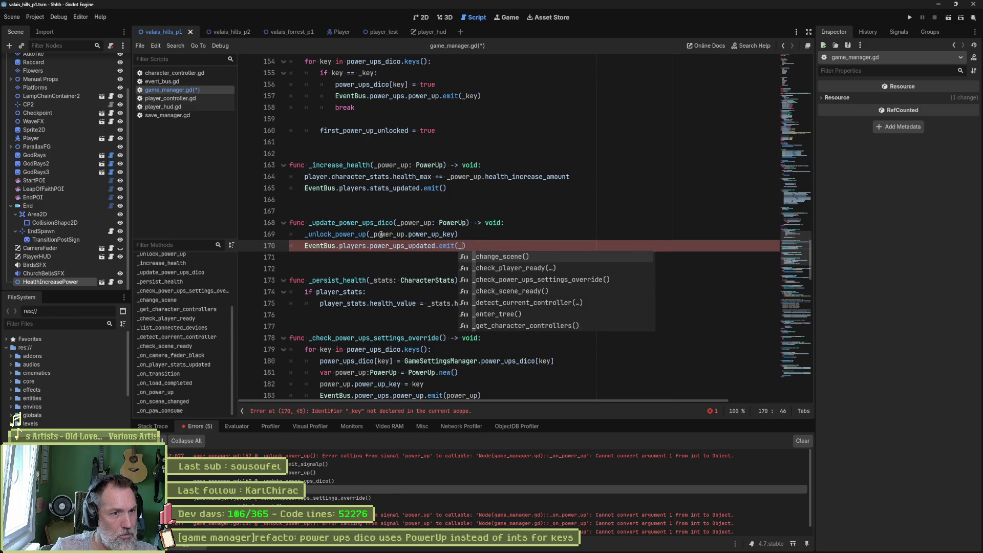
{"action": "key", "text": "Return"}
{"action": "type", "text": ".ke"}
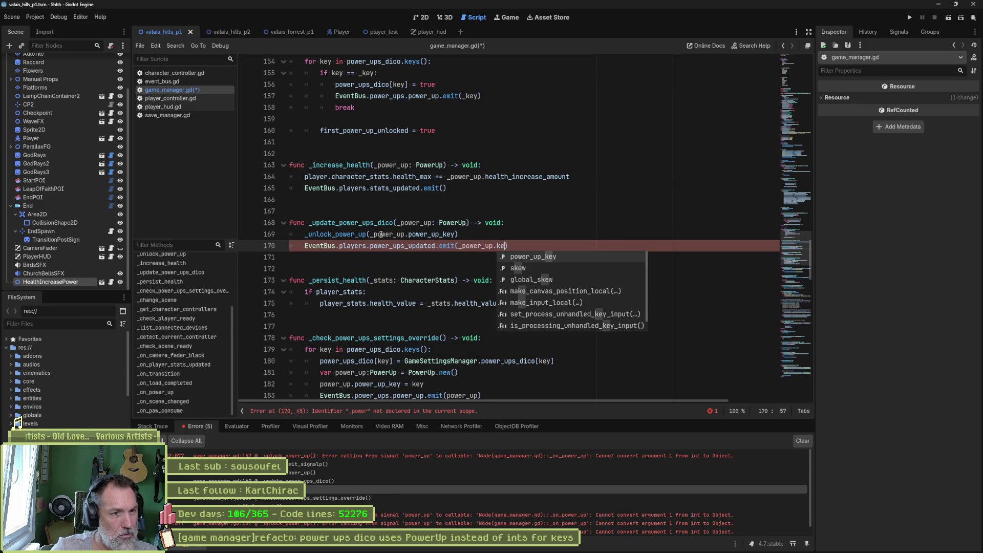
{"action": "key", "text": "Return"}
{"action": "key", "text": "F6"}
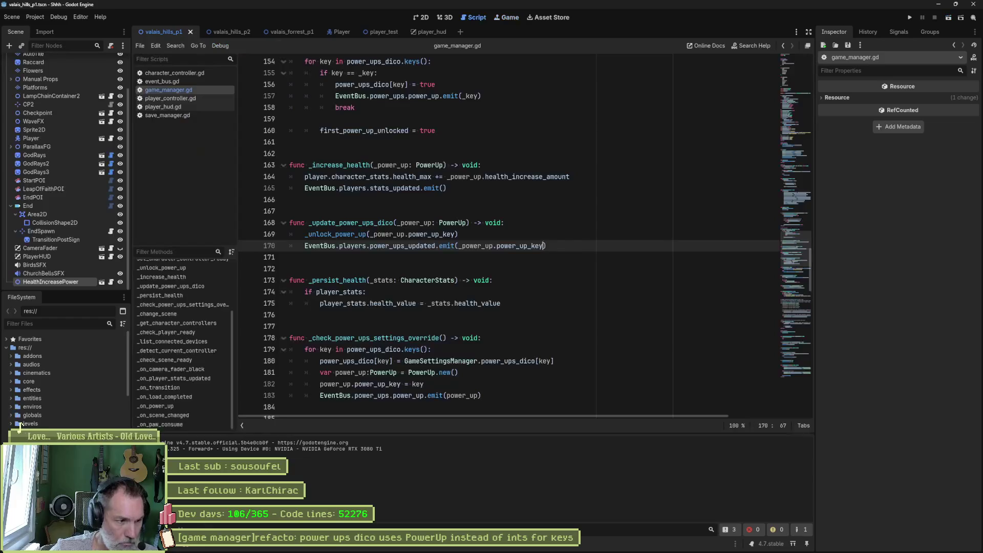
{"action": "double_click", "coordinate": [203, 455]}
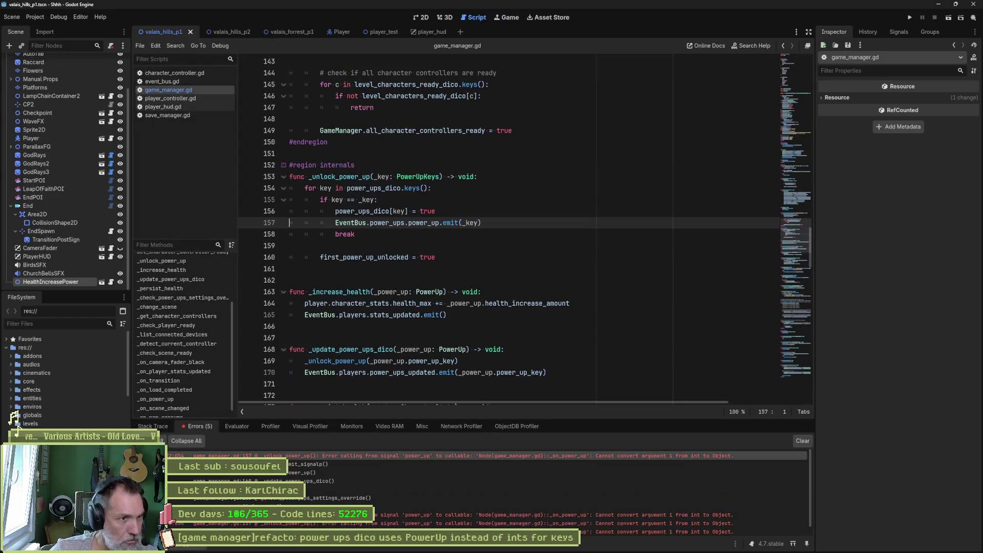
Step: Try changing _unlock_power_up's parameter type on line 153 from PowerUpKeys to PowerUp
{"action": "left_click", "coordinate": [438, 176]}
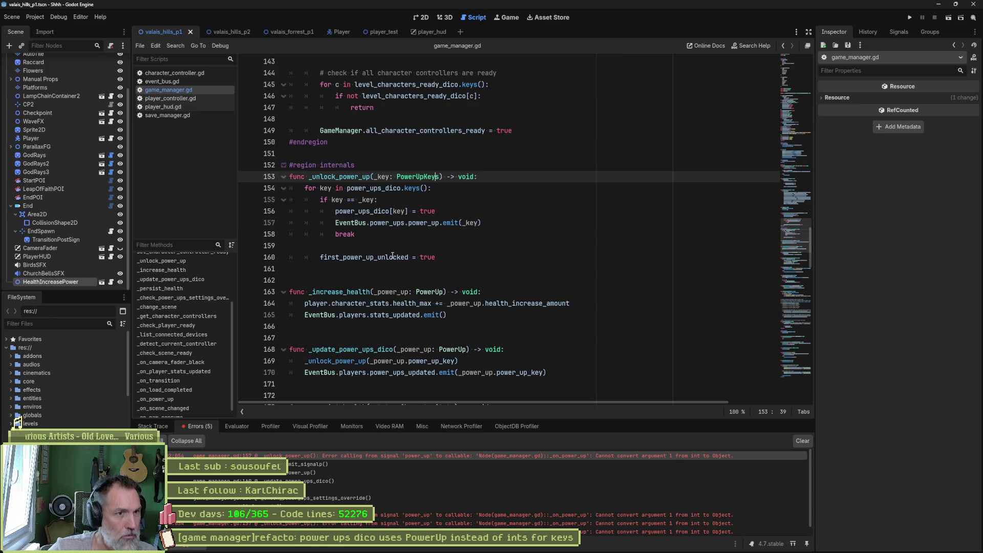
{"action": "key", "text": "BackSpace"}
{"action": "key", "text": "BackSpace"}
{"action": "key", "text": "BackSpace"}
{"action": "mouse_move", "coordinate": [392, 255]}
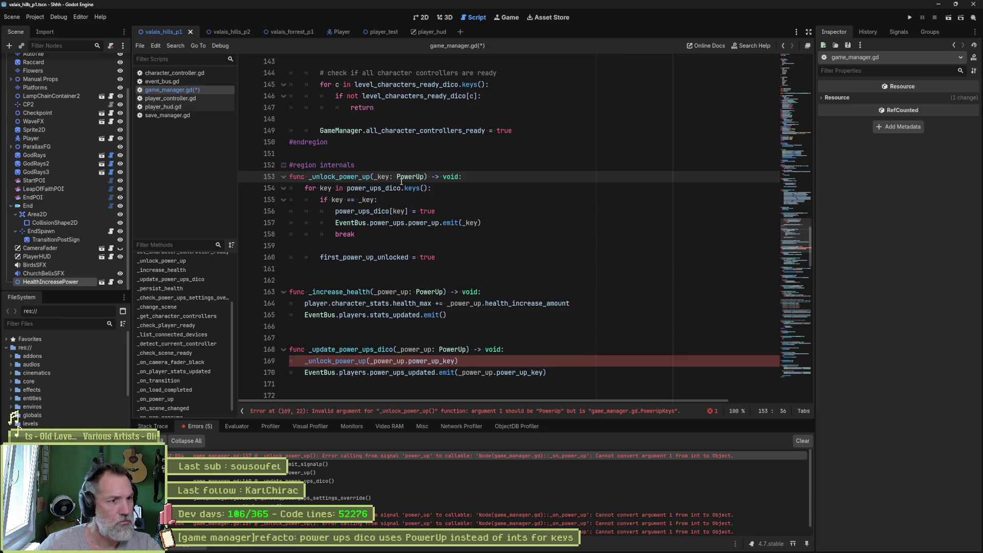
Step: Review the _update_power_ups_dico and _unlock_power_up errors, then restore PowerUpKeys on line 153
{"action": "left_click", "coordinate": [314, 480]}
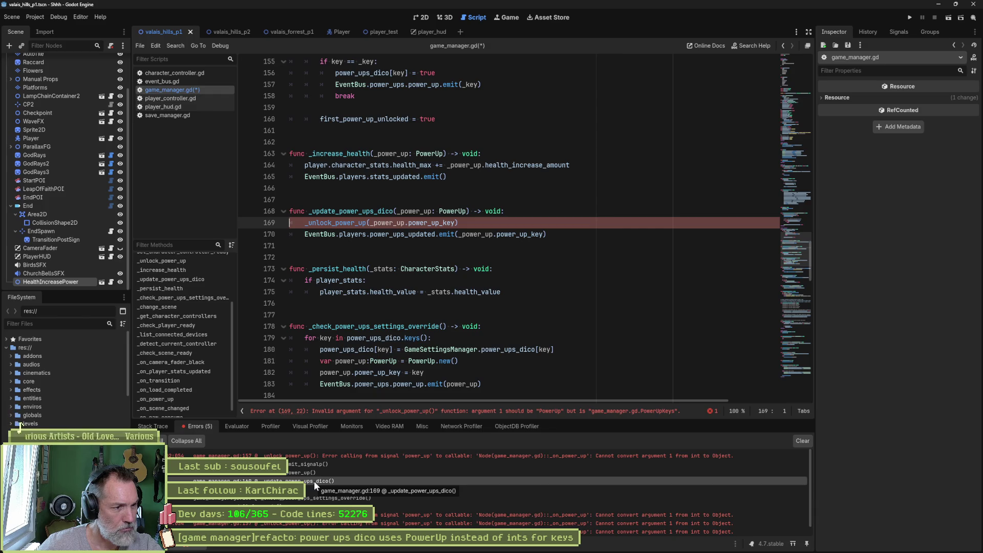
{"action": "left_click", "coordinate": [315, 473]}
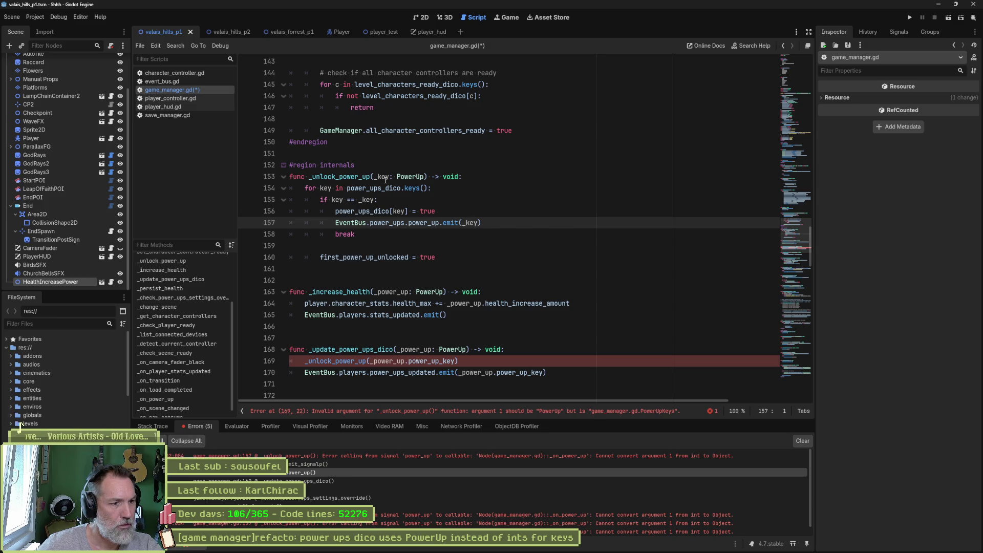
{"action": "left_click", "coordinate": [420, 176]}
{"action": "type", "text": "Keys"}
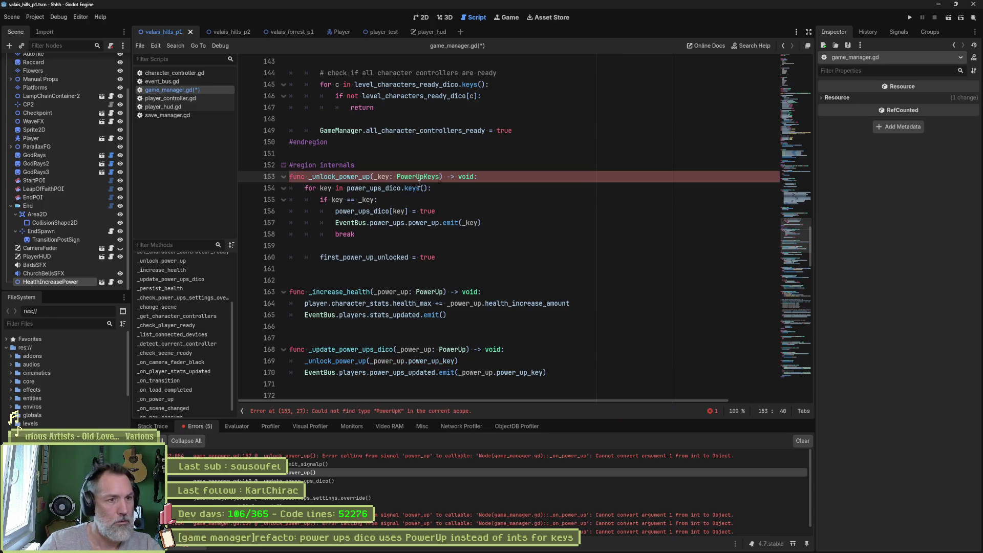
{"action": "key", "text": "Return"}
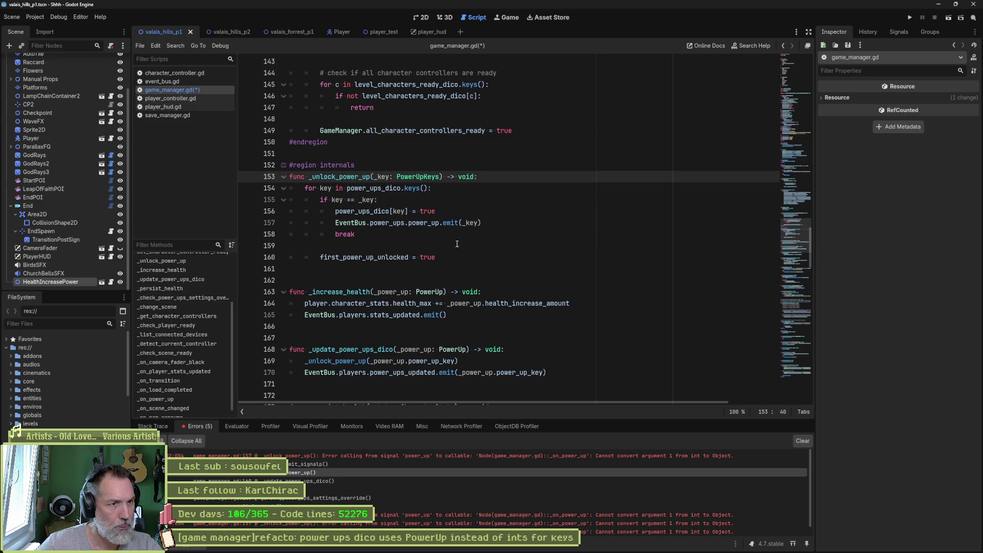
Step: Rerun the scene with F6 and trace the first error to the _update_power_ups_dico call on line 169
{"action": "left_click", "coordinate": [343, 479]}
{"action": "key", "text": "F6"}
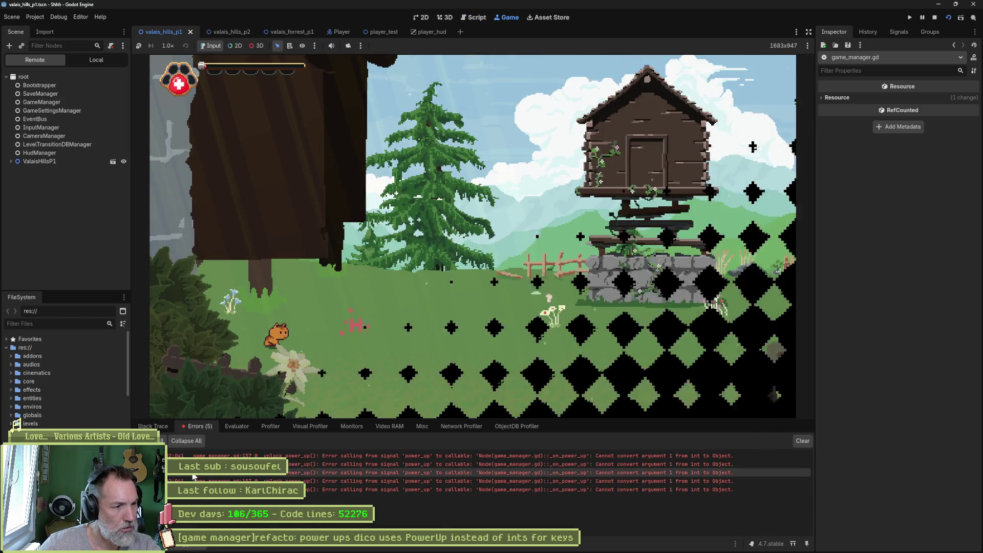
{"action": "left_click", "coordinate": [194, 455]}
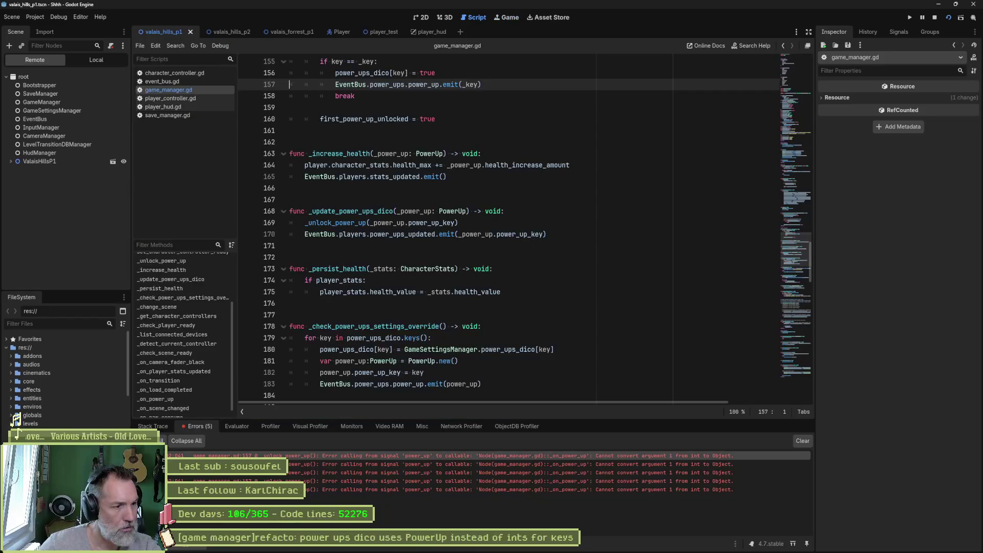
{"action": "left_click", "coordinate": [311, 480]}
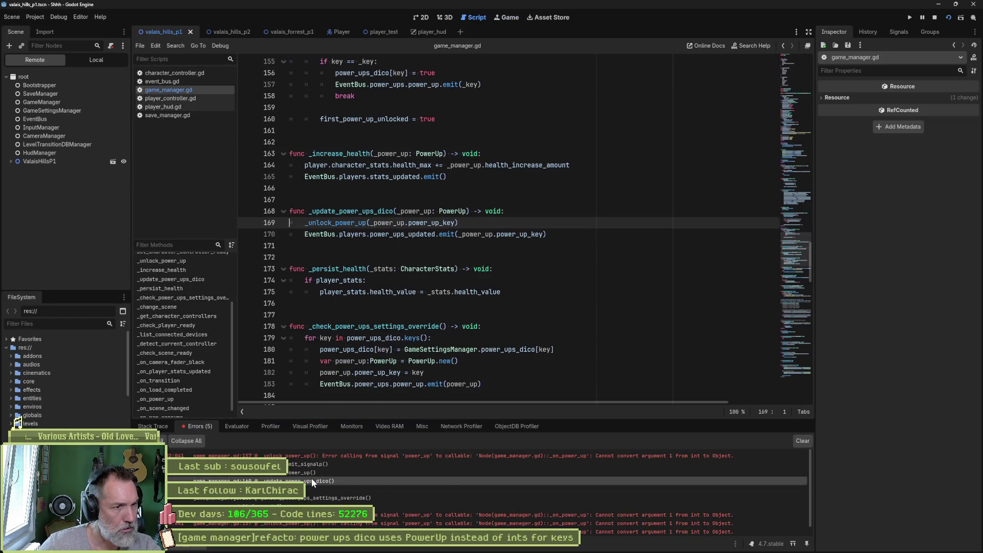